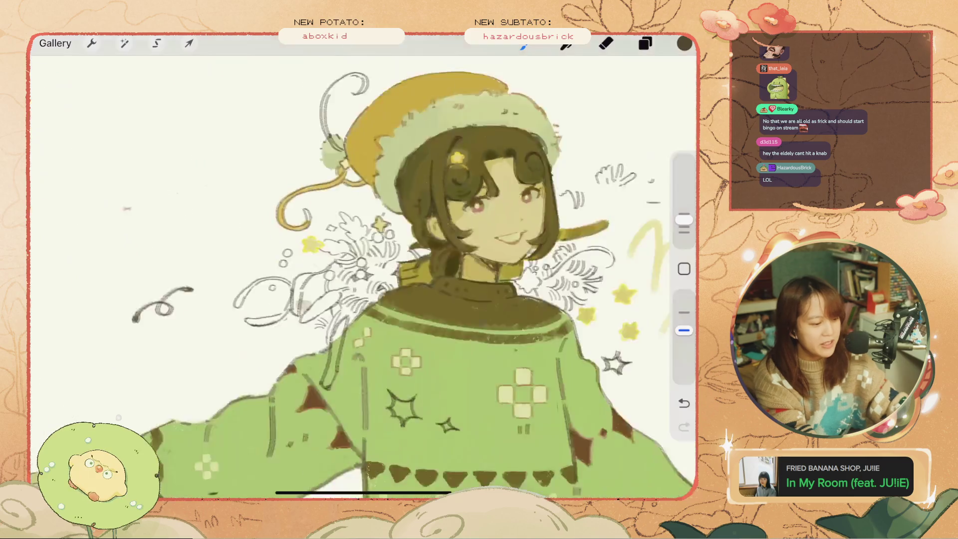
Step: Toggle from eraser back to the brush and undo the last paint stroke
{"action": "scroll", "coordinate": [300, 249], "scroll_direction": "up", "scroll_amount": 5}
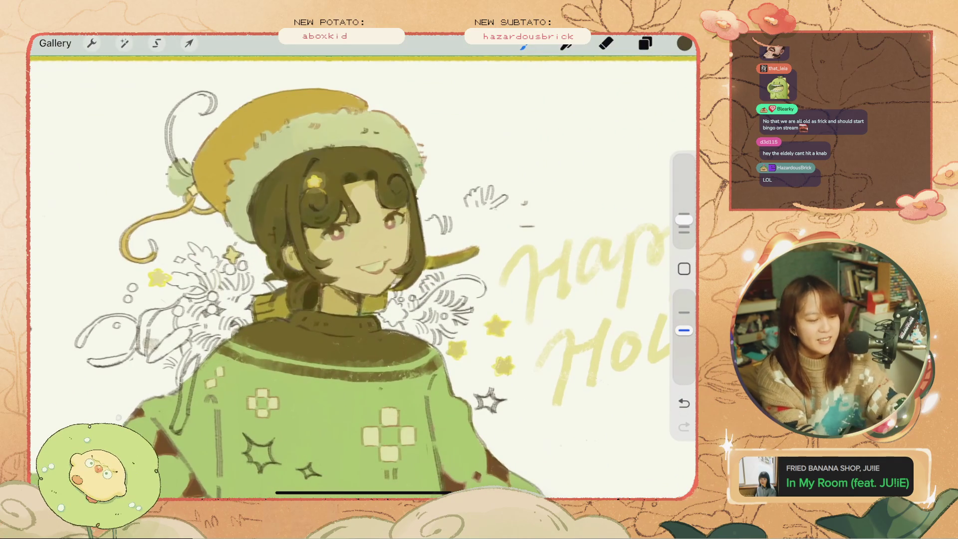
{"action": "key", "text": "e"}
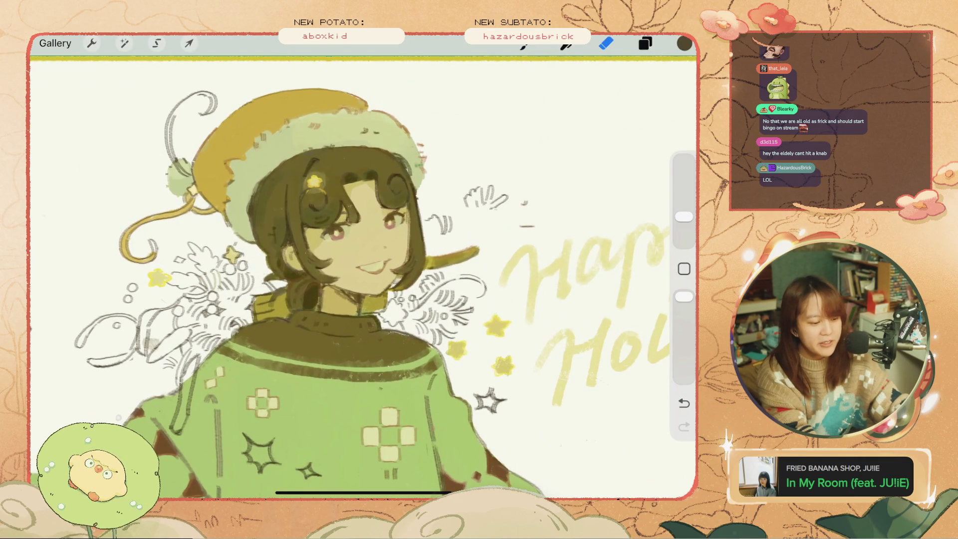
{"action": "scroll", "coordinate": [299, 274], "scroll_direction": "up", "scroll_amount": 2}
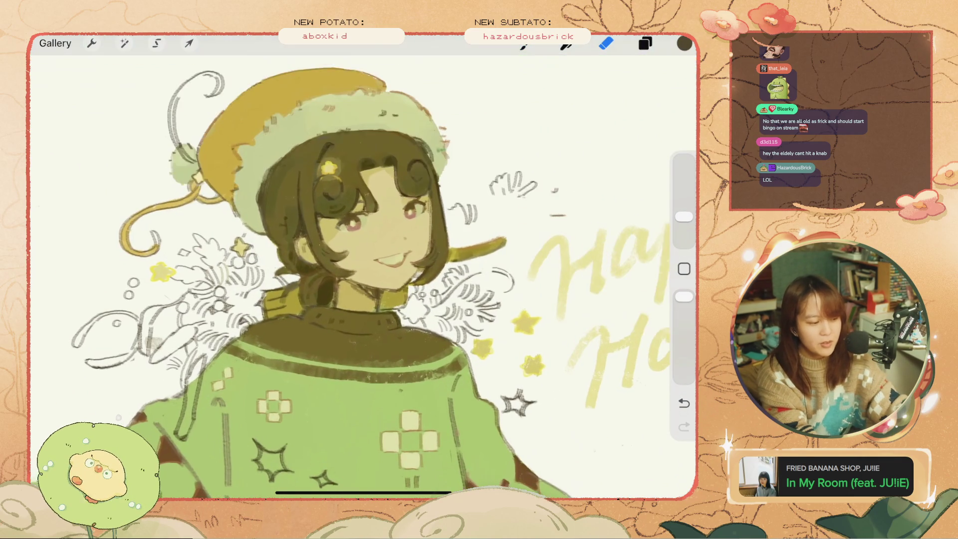
{"action": "scroll", "coordinate": [350, 275], "scroll_direction": "up", "scroll_amount": 2}
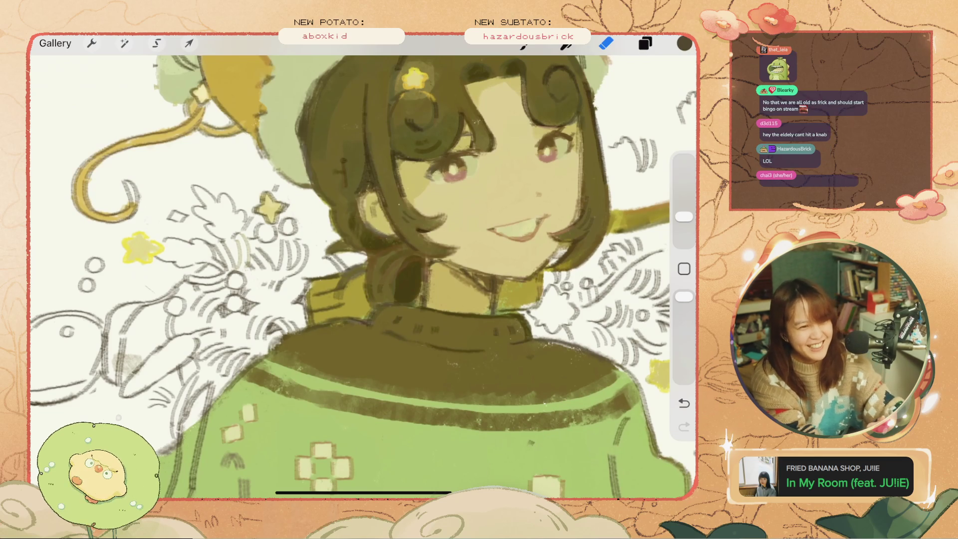
{"action": "key", "text": "b"}
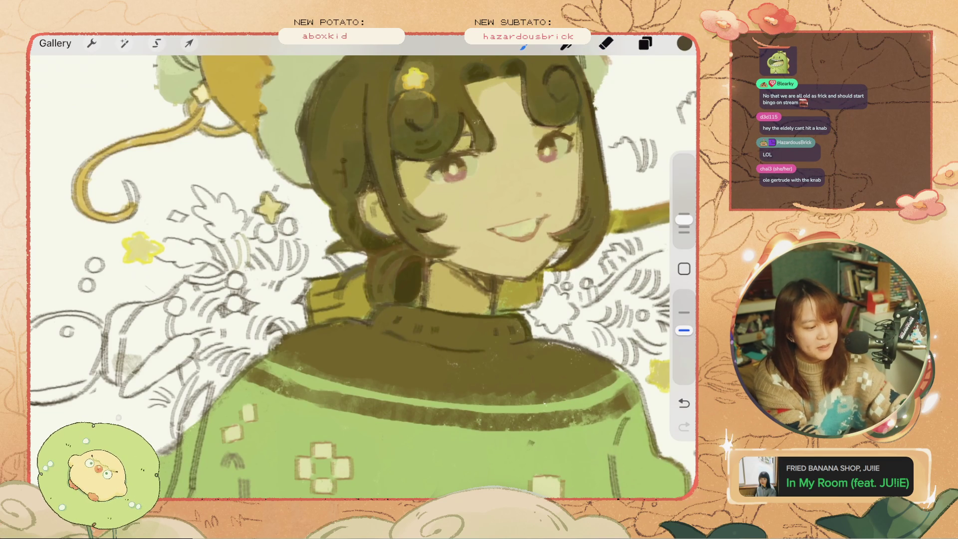
{"action": "scroll", "coordinate": [363, 277], "scroll_direction": "down", "scroll_amount": 3}
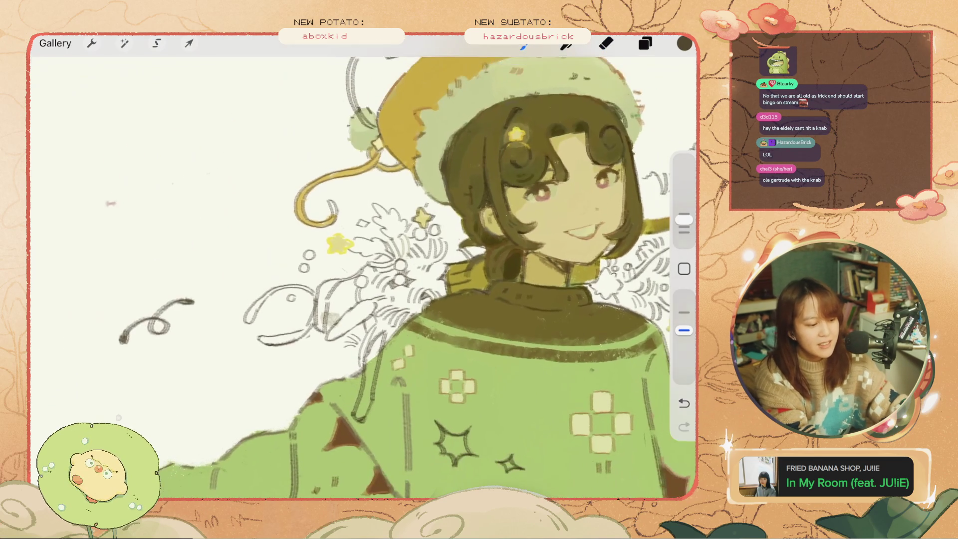
{"action": "key", "text": "ctrl+z"}
{"action": "key", "text": "ctrl+z"}
Step: Shrink the brush and try short strokes near the pine sketch, undoing each
{"action": "left_click_drag", "start_coordinate": [684, 220], "coordinate": [684, 227]}
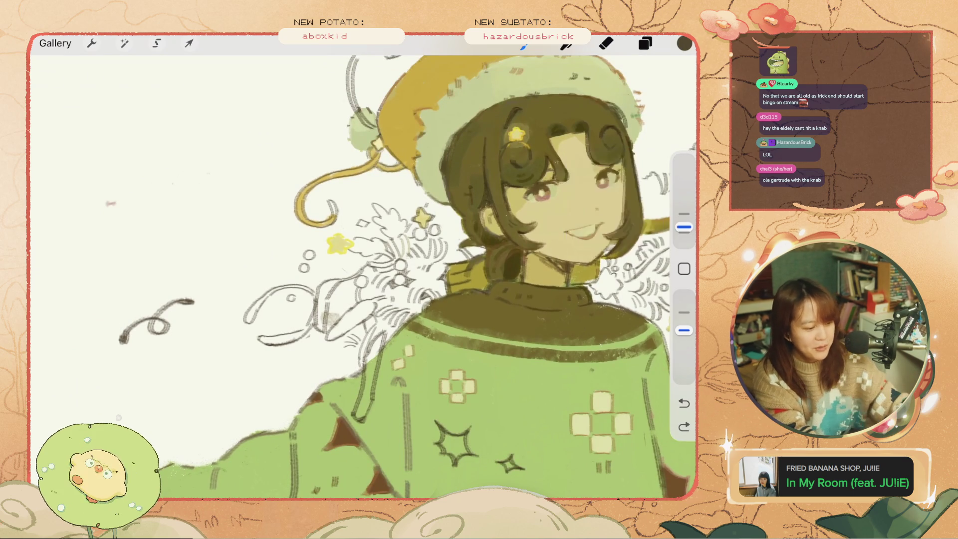
{"action": "mouse_move", "coordinate": [332, 290]}
{"action": "left_mouse_down"}
{"action": "mouse_move", "coordinate": [354, 301]}
{"action": "mouse_move", "coordinate": [347, 290]}
{"action": "mouse_move", "coordinate": [339, 296]}
{"action": "left_mouse_up"}
{"action": "key", "text": "ctrl+z"}
{"action": "key", "text": "ctrl+z"}
{"action": "key", "text": "ctrl+z"}
{"action": "key", "text": "ctrl+z"}
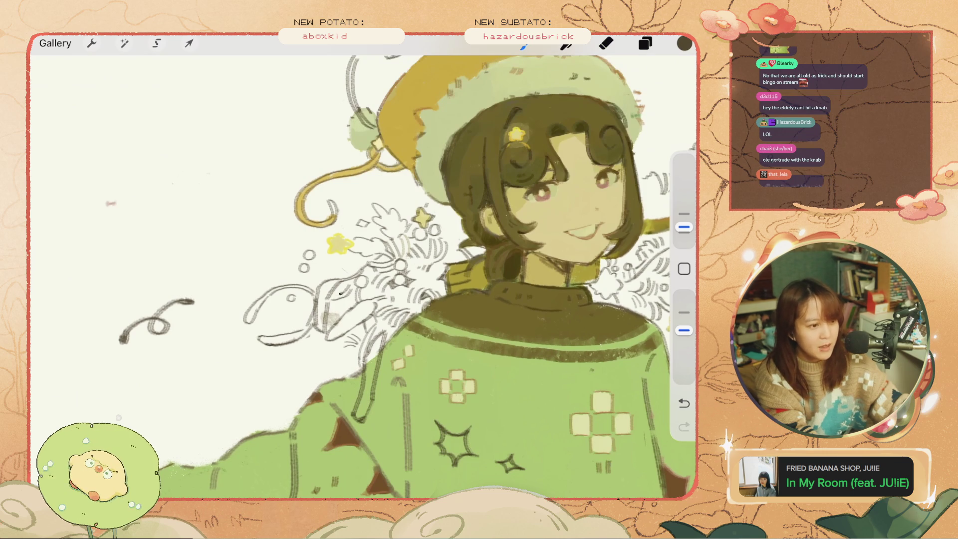
{"action": "scroll", "coordinate": [363, 270], "scroll_direction": "down", "scroll_amount": 3}
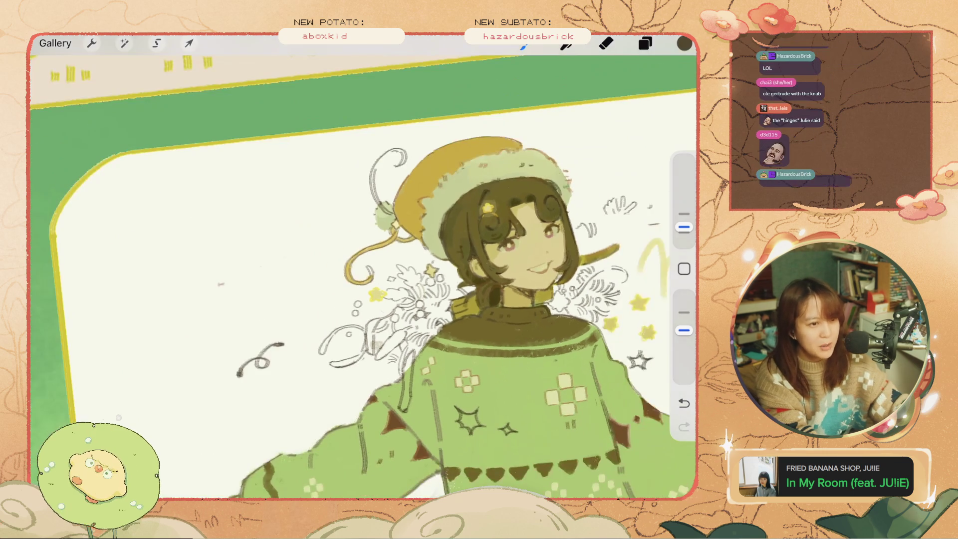
{"action": "left_click_drag", "start_coordinate": [364, 269], "coordinate": [370, 266]}
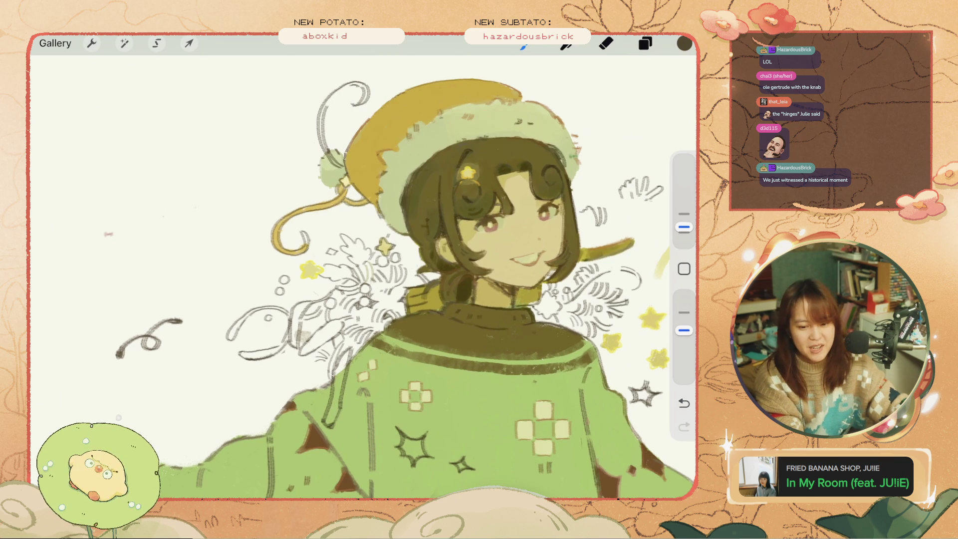
{"action": "key", "text": "ctrl+z"}
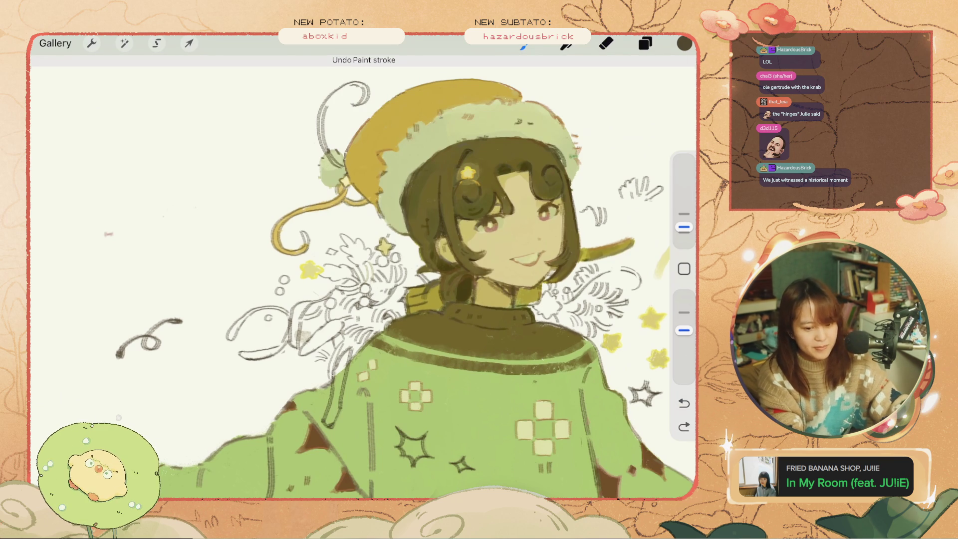
Step: Undo several more of the recent small strokes
{"action": "scroll", "coordinate": [364, 277], "scroll_direction": "down", "scroll_amount": 3}
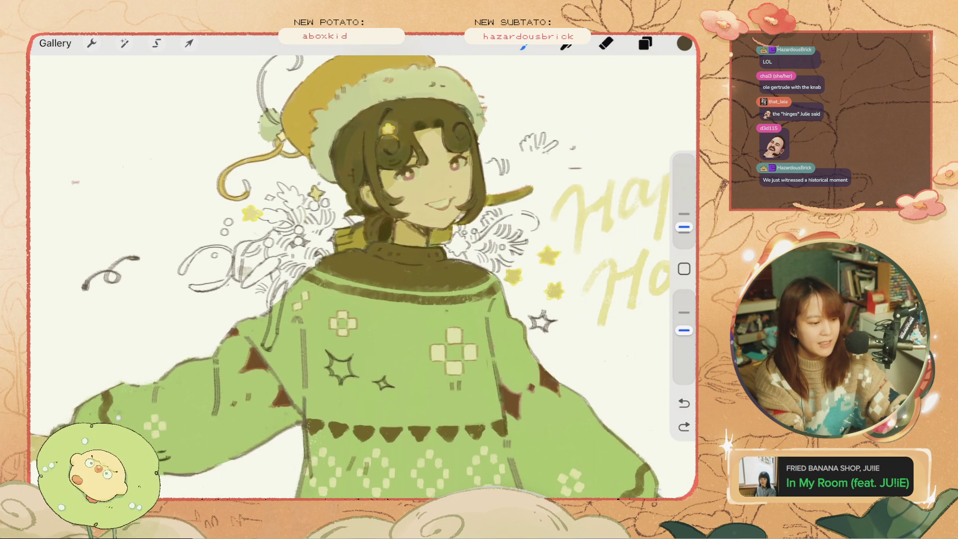
{"action": "scroll", "coordinate": [363, 277], "scroll_direction": "up", "scroll_amount": 5}
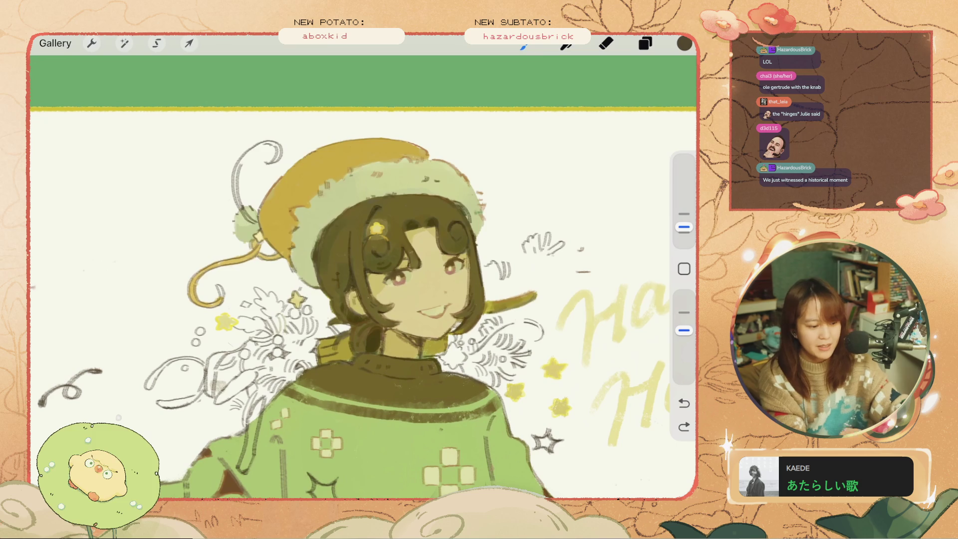
{"action": "key", "text": "ctrl+z"}
{"action": "scroll", "coordinate": [363, 277], "scroll_direction": "up", "scroll_amount": 3}
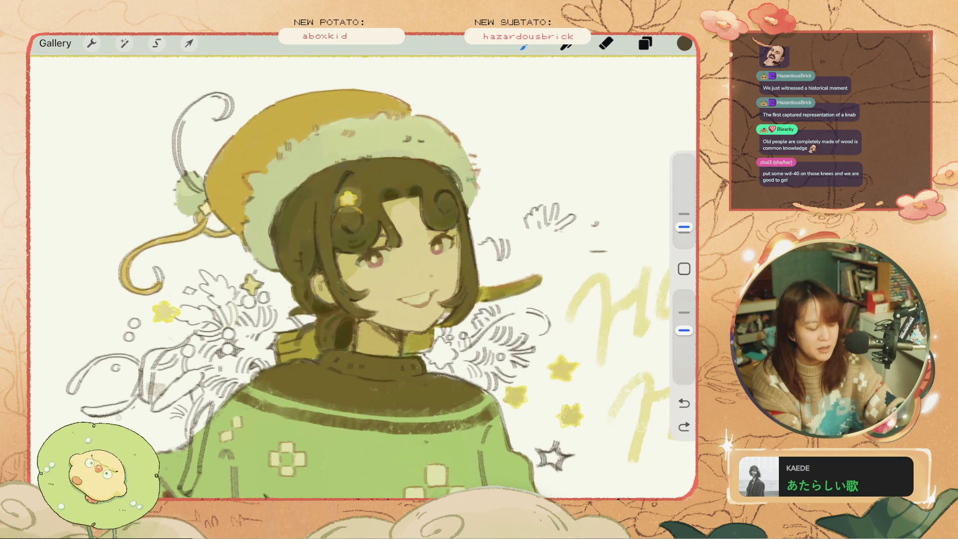
{"action": "key", "text": "ctrl+z"}
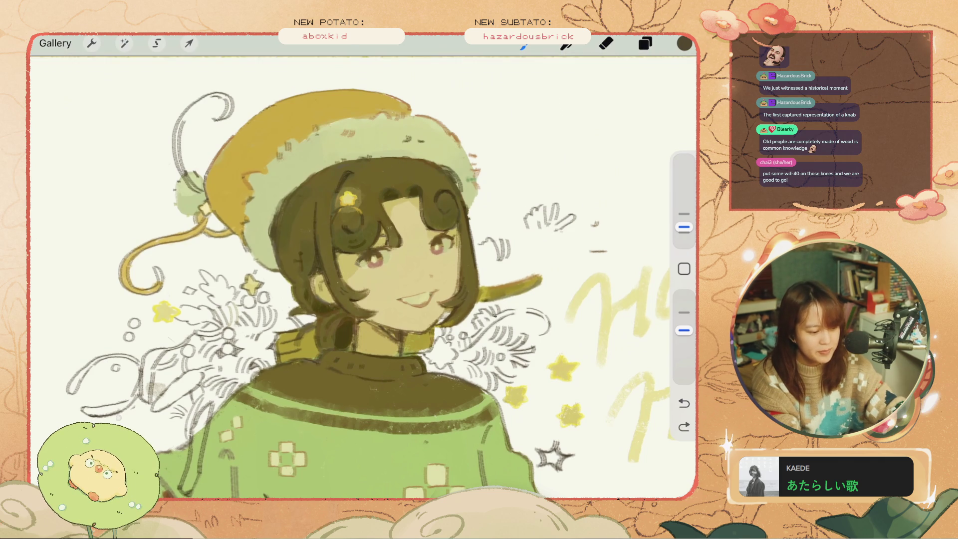
{"action": "key", "text": "ctrl+z"}
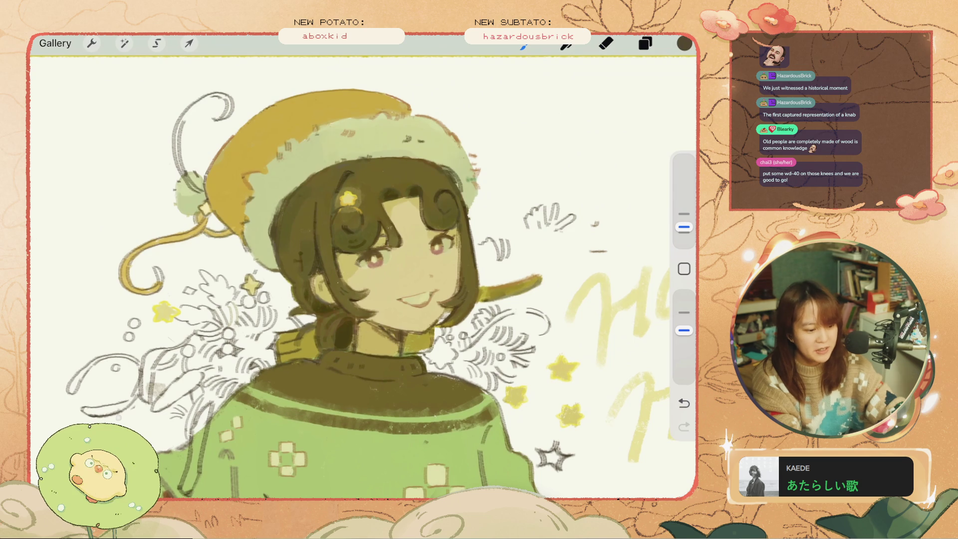
{"action": "key", "text": "ctrl+z"}
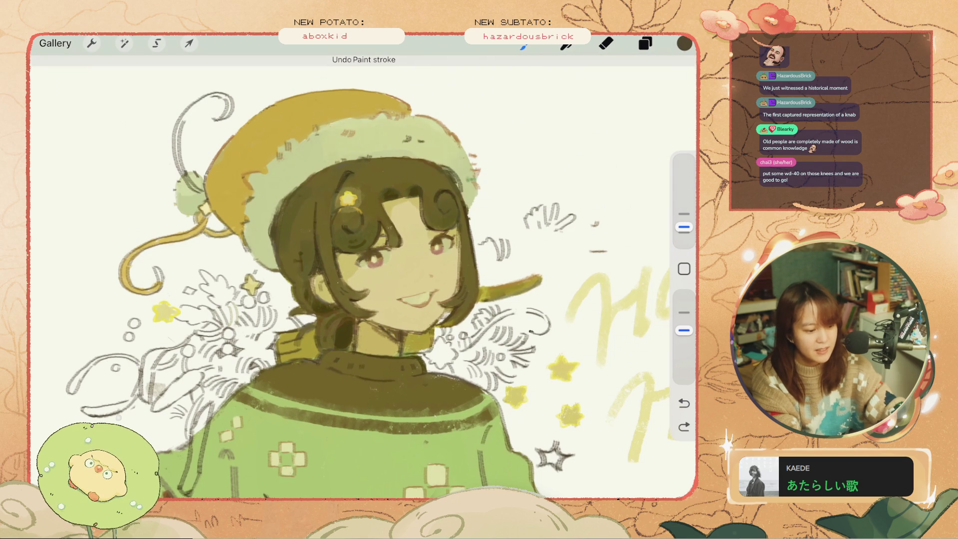
Step: Redraw a short dark stroke on the pine sketch, then undo it and the earlier strokes
{"action": "left_click_drag", "start_coordinate": [547, 333], "coordinate": [529, 325]}
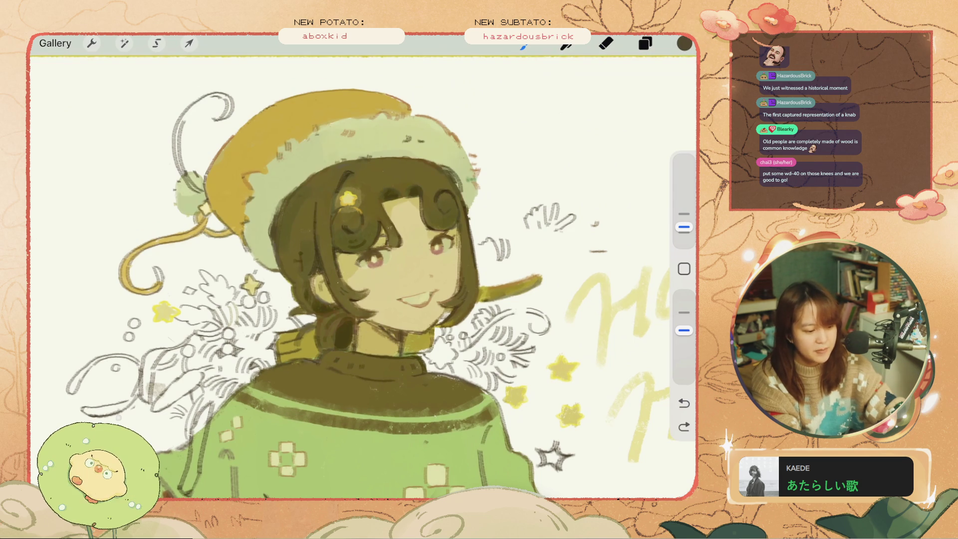
{"action": "key", "text": "ctrl+z"}
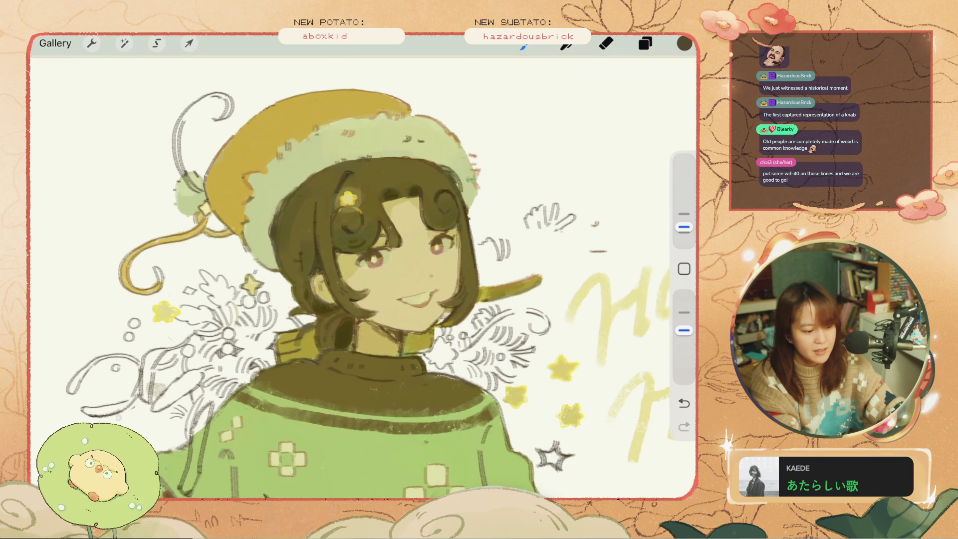
{"action": "scroll", "coordinate": [322, 294], "scroll_direction": "up", "scroll_amount": 1}
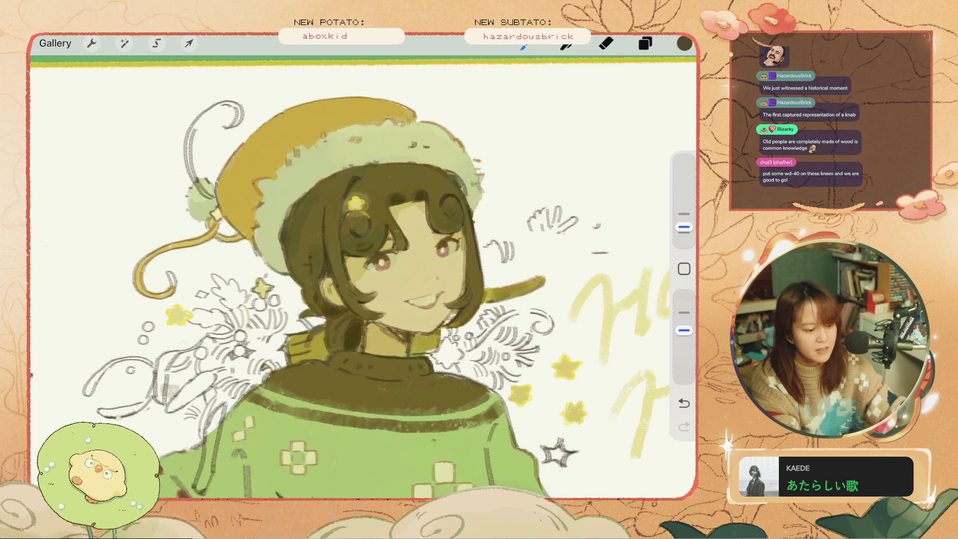
{"action": "key", "text": "ctrl+z"}
{"action": "scroll", "coordinate": [363, 279], "scroll_direction": "up", "scroll_amount": 3}
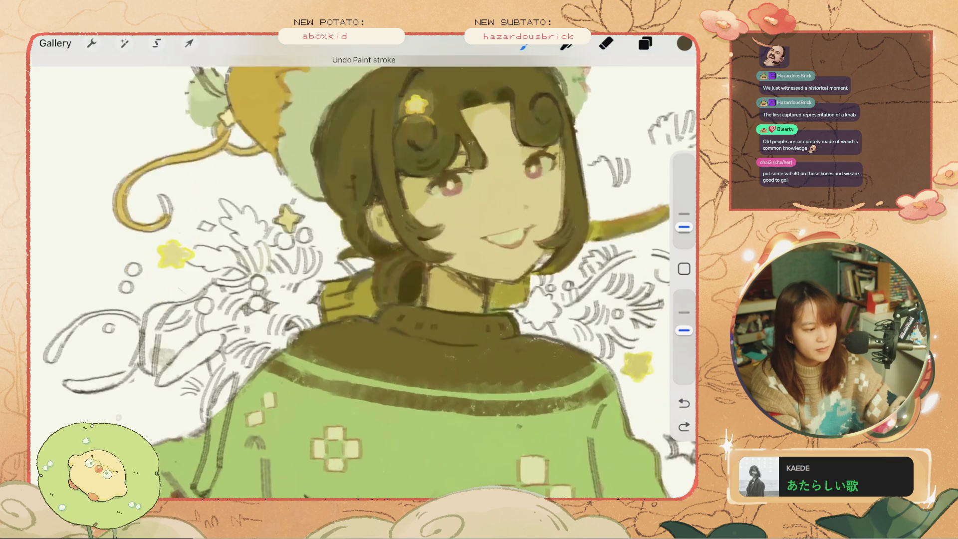
{"action": "scroll", "coordinate": [364, 279], "scroll_direction": "down", "scroll_amount": 1}
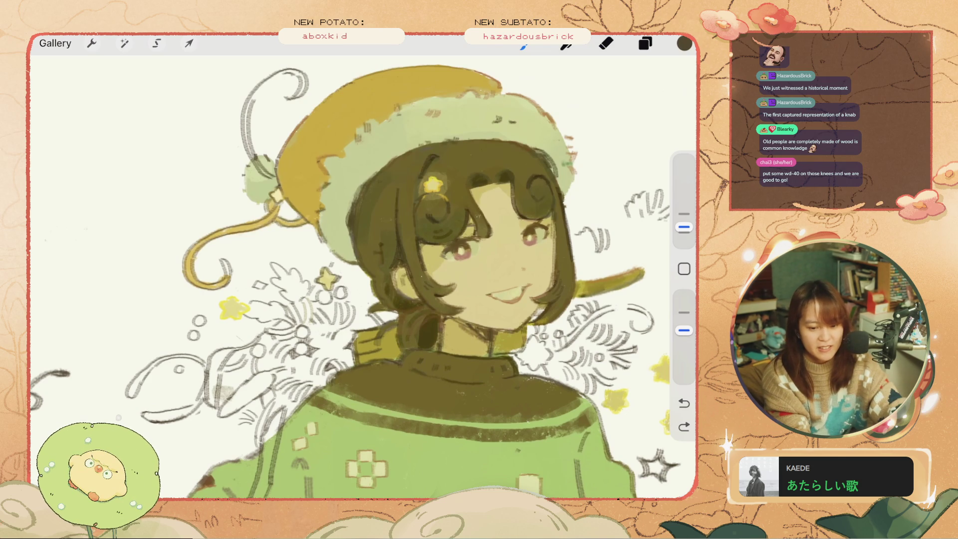
{"action": "scroll", "coordinate": [364, 270], "scroll_direction": "down", "scroll_amount": 3}
{"action": "key", "text": "ctrl+z"}
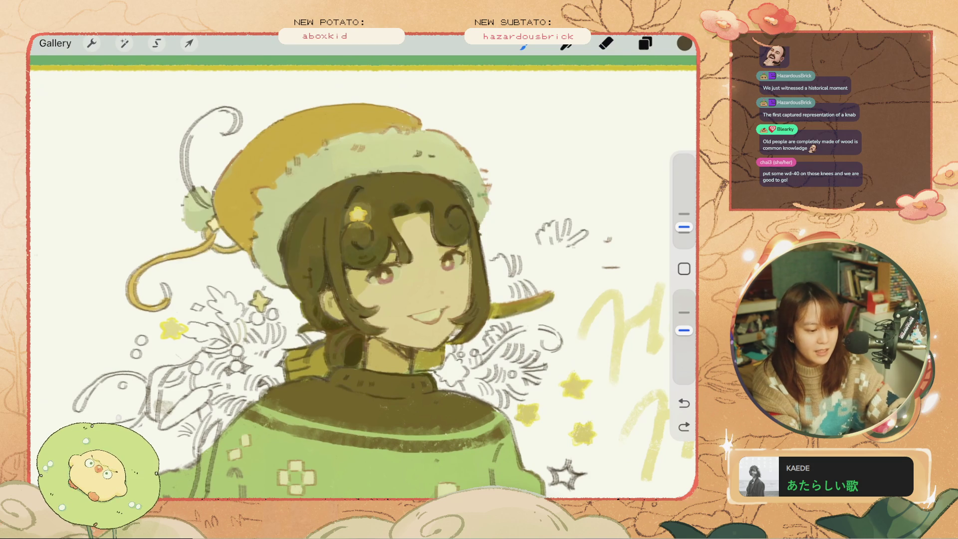
{"action": "key", "text": "ctrl+z"}
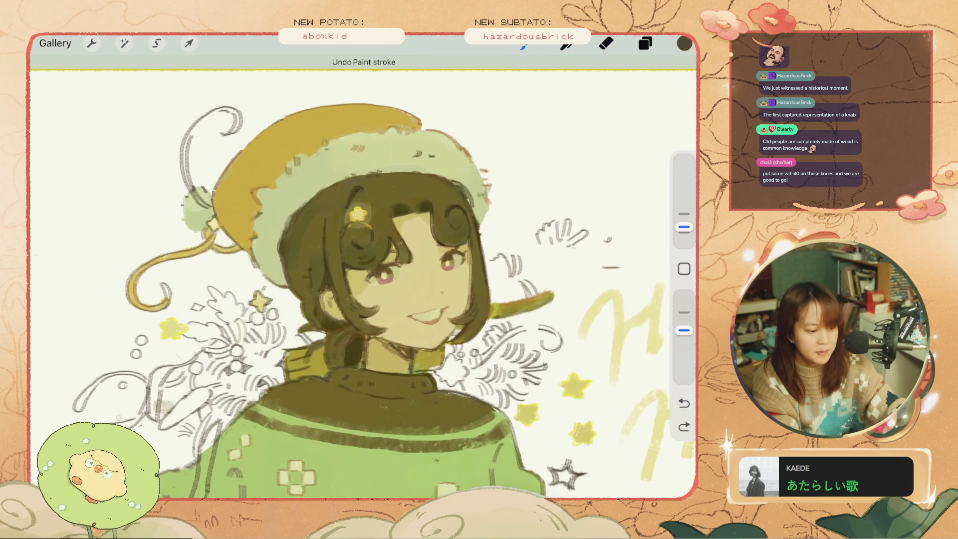
Step: Try short diagonal marks on the pine sketch and remove them all
{"action": "mouse_move", "coordinate": [529, 252]}
{"action": "left_mouse_down"}
{"action": "mouse_move", "coordinate": [530, 264]}
{"action": "mouse_move", "coordinate": [551, 255]}
{"action": "mouse_move", "coordinate": [534, 264]}
{"action": "mouse_move", "coordinate": [557, 265]}
{"action": "mouse_move", "coordinate": [555, 284]}
{"action": "mouse_move", "coordinate": [507, 287]}
{"action": "left_mouse_up"}
{"action": "key", "text": "ctrl+z"}
{"action": "key", "text": "ctrl+z"}
{"action": "key", "text": "ctrl+z"}
{"action": "key", "text": "ctrl+z"}
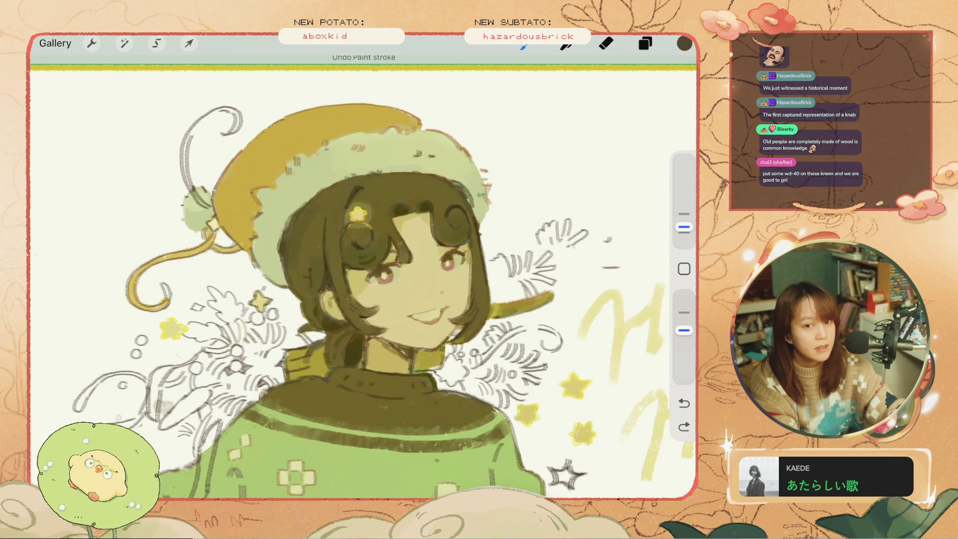
{"action": "key", "text": "ctrl+z"}
{"action": "mouse_move", "coordinate": [517, 286]}
{"action": "left_mouse_down"}
{"action": "mouse_move", "coordinate": [510, 302]}
{"action": "mouse_move", "coordinate": [529, 292]}
{"action": "left_mouse_up"}
{"action": "key", "text": "ctrl+z"}
{"action": "key", "text": "ctrl+z"}
{"action": "key", "text": "ctrl+z"}
{"action": "key", "text": "ctrl+z"}
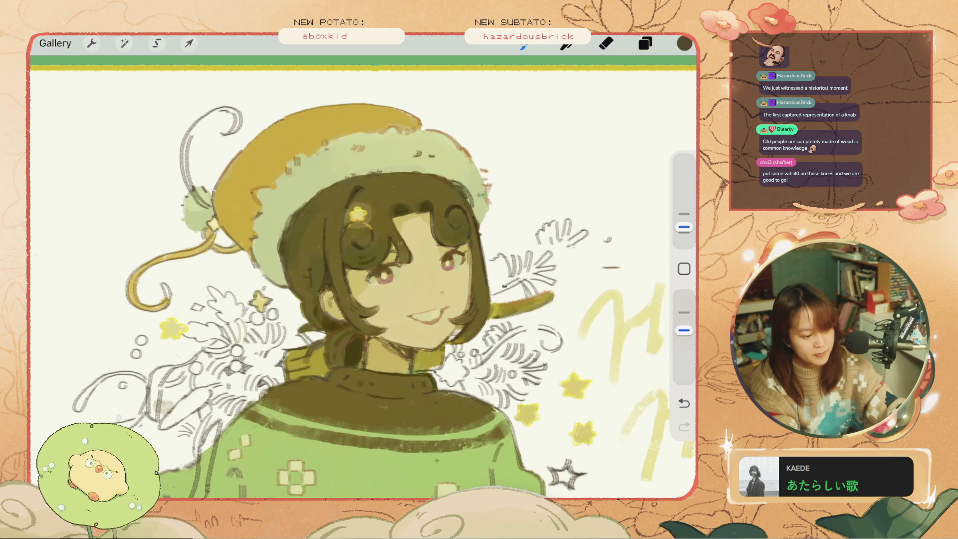
{"action": "scroll", "coordinate": [364, 277], "scroll_direction": "down", "scroll_amount": 5}
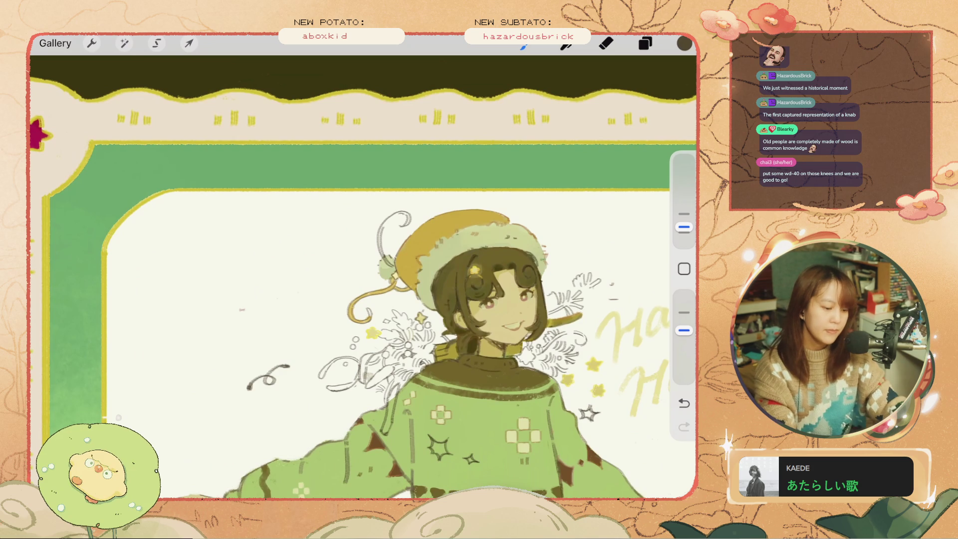
{"action": "scroll", "coordinate": [549, 325], "scroll_direction": "up", "scroll_amount": 3}
{"action": "scroll", "coordinate": [363, 277], "scroll_direction": "down", "scroll_amount": 2}
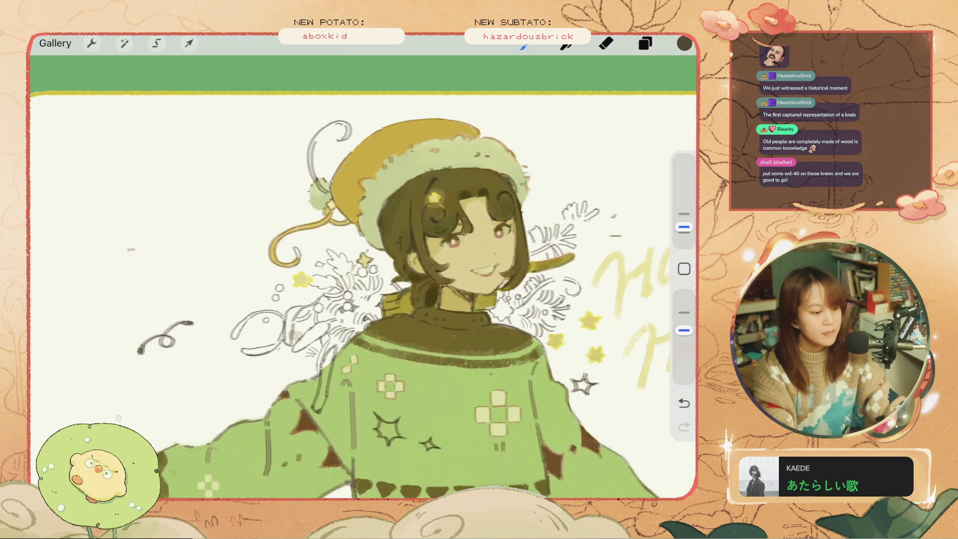
{"action": "key", "text": "ctrl+z"}
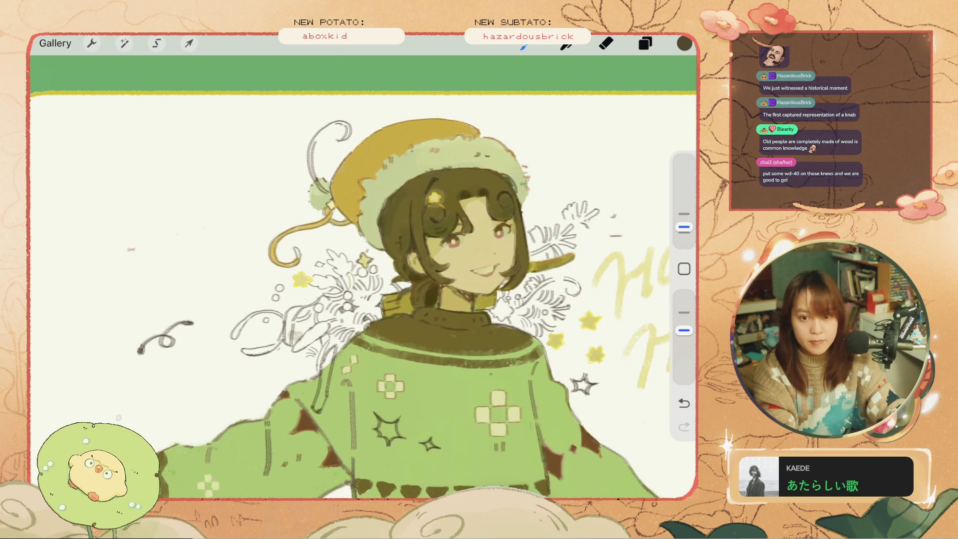
{"action": "scroll", "coordinate": [624, 230], "scroll_direction": "up", "scroll_amount": 2}
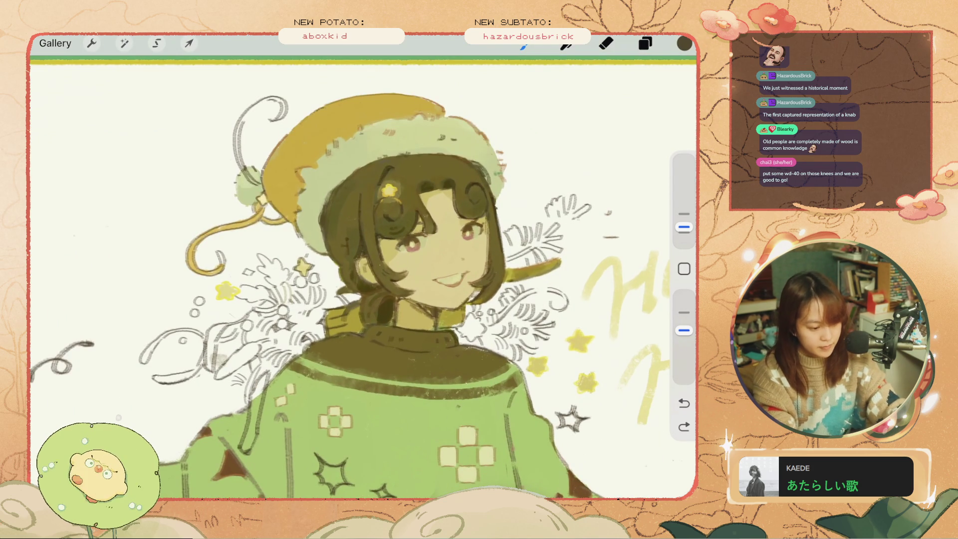
{"action": "key", "text": "ctrl+z"}
Step: Draw a small pencil mark beside the face, repeatedly undoing and restoring it to compare
{"action": "left_click_drag", "start_coordinate": [567, 220], "coordinate": [582, 242]}
{"action": "key", "text": "ctrl+z"}
{"action": "key", "text": "ctrl+shift+z"}
{"action": "key", "text": "ctrl+z"}
{"action": "key", "text": "ctrl+shift+z"}
{"action": "key", "text": "ctrl+z"}
{"action": "key", "text": "ctrl+shift+z"}
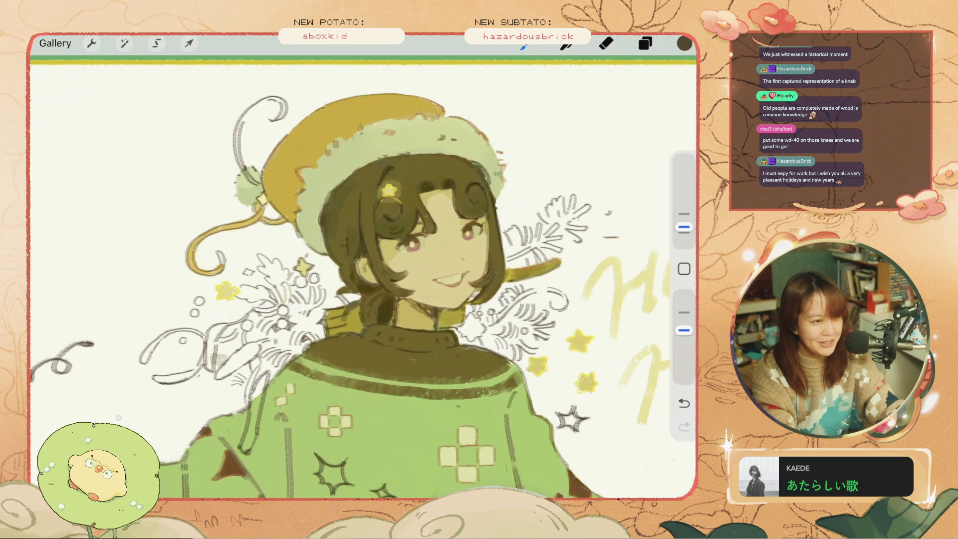
{"action": "key", "text": "ctrl+z"}
{"action": "key", "text": "ctrl+shift+z"}
{"action": "key", "text": "ctrl+z"}
{"action": "key", "text": "ctrl+shift+z"}
{"action": "key", "text": "ctrl+z"}
{"action": "key", "text": "ctrl+shift+z"}
{"action": "key", "text": "ctrl+z"}
{"action": "key", "text": "ctrl+shift+z"}
{"action": "key", "text": "ctrl+z"}
{"action": "key", "text": "ctrl+shift+z"}
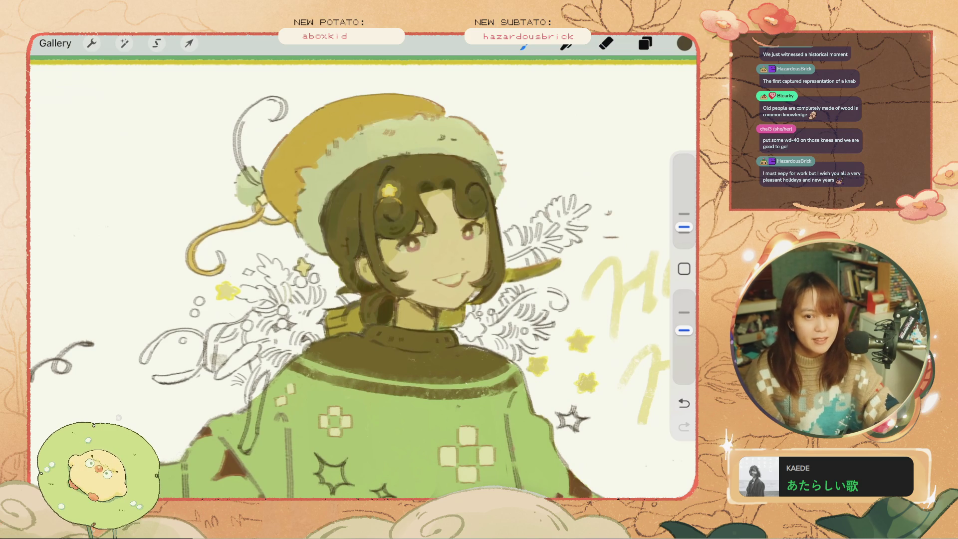
Step: Sketch a curved line right of the face, undoing the first attempts
{"action": "left_click_drag", "start_coordinate": [575, 251], "coordinate": [570, 281]}
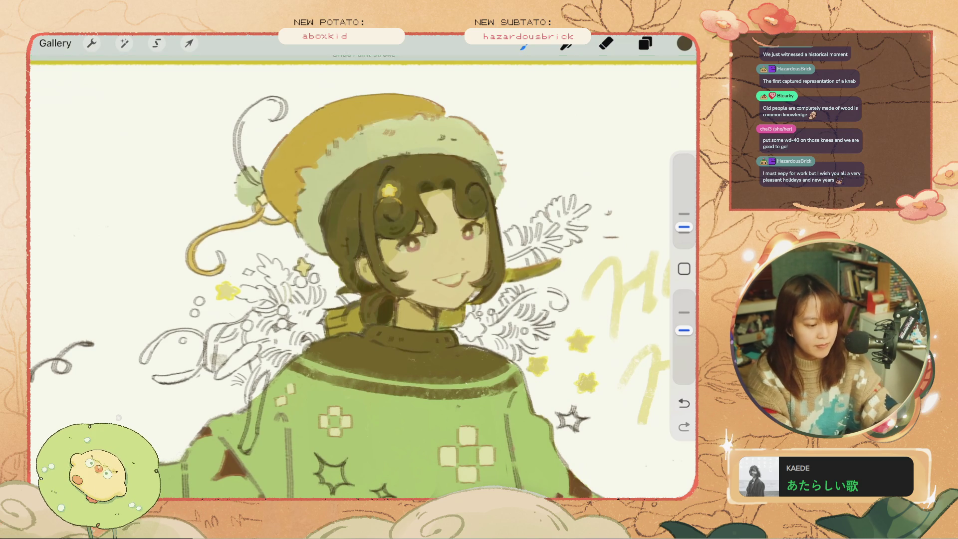
{"action": "key", "text": "ctrl+z"}
{"action": "scroll", "coordinate": [349, 275], "scroll_direction": "up", "scroll_amount": 3}
{"action": "left_click_drag", "start_coordinate": [519, 223], "coordinate": [493, 240]}
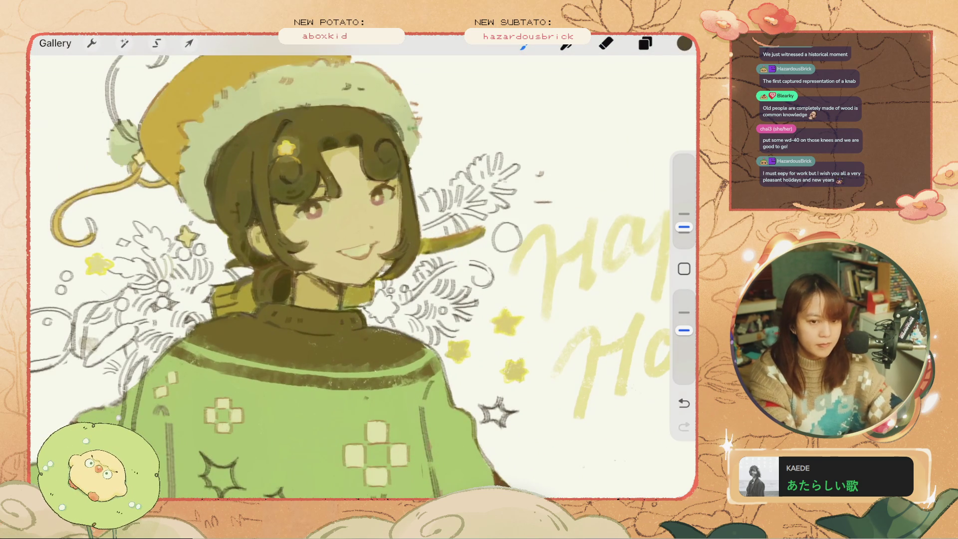
{"action": "key", "text": "ctrl+z"}
{"action": "key", "text": "ctrl+z"}
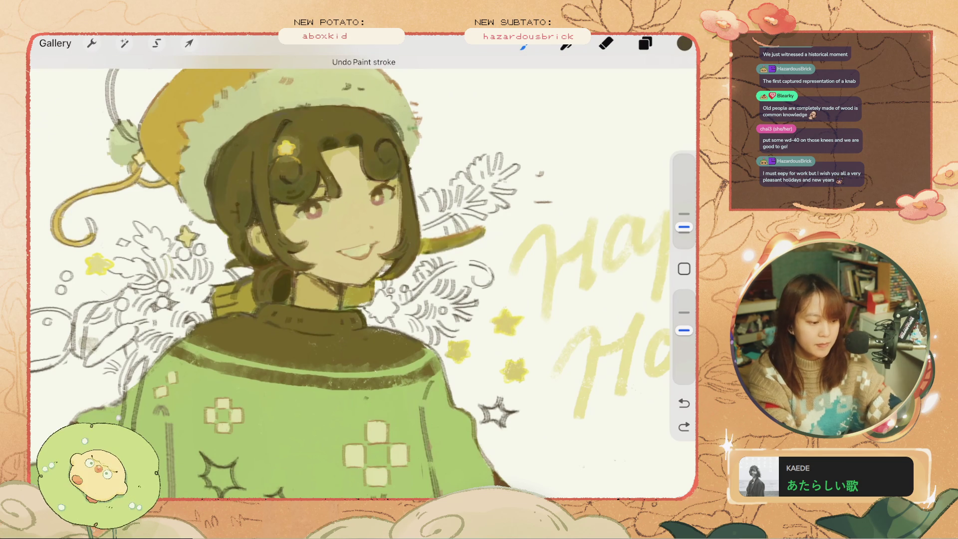
{"action": "left_click_drag", "start_coordinate": [499, 214], "coordinate": [485, 256]}
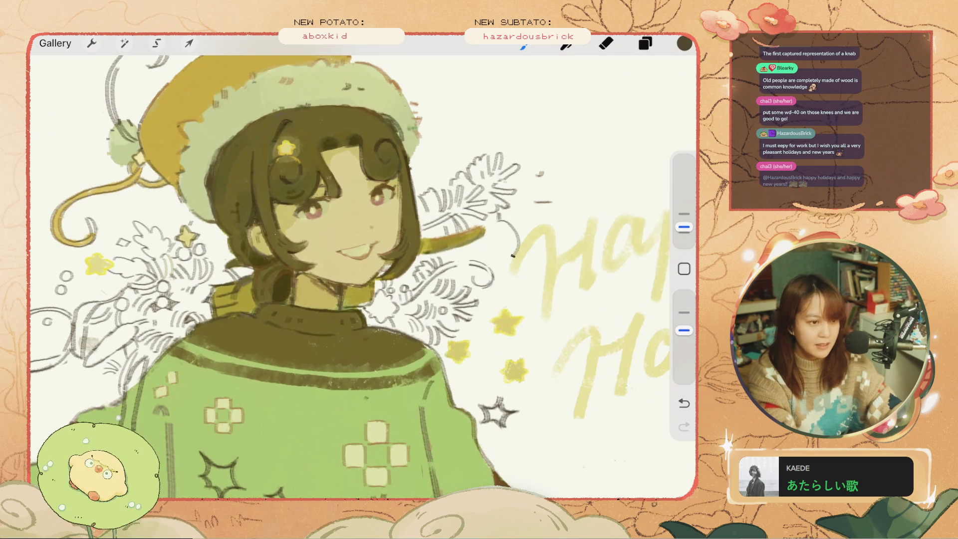
{"action": "key", "text": "ctrl+z"}
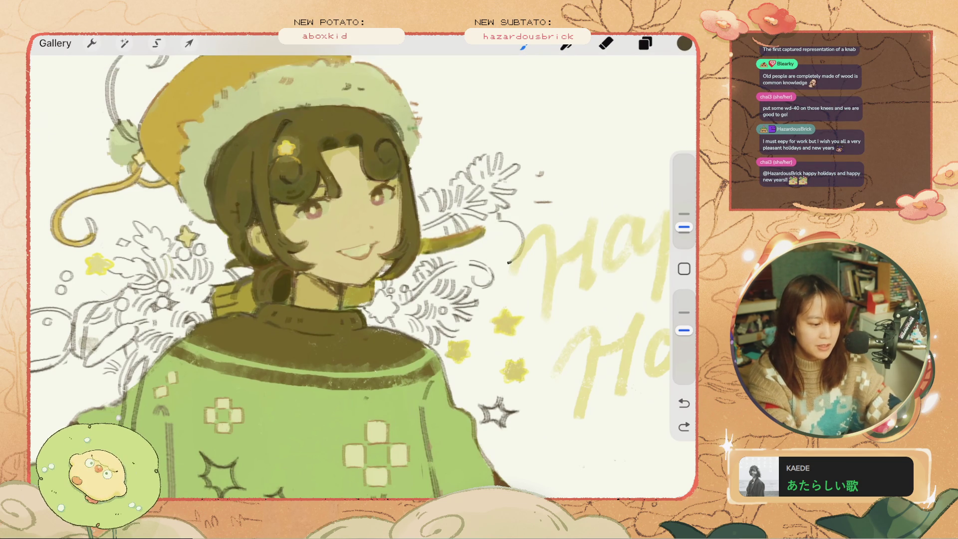
Step: Redraw the curve beside the face several times with different lower endpoints, then zoom out
{"action": "key", "text": "ctrl+z"}
{"action": "mouse_move", "coordinate": [497, 215]}
{"action": "left_mouse_down"}
{"action": "mouse_move", "coordinate": [523, 235]}
{"action": "mouse_move", "coordinate": [485, 263]}
{"action": "left_mouse_up"}
{"action": "key", "text": "ctrl+z"}
{"action": "mouse_move", "coordinate": [499, 216]}
{"action": "left_mouse_down"}
{"action": "mouse_move", "coordinate": [524, 236]}
{"action": "mouse_move", "coordinate": [516, 262]}
{"action": "mouse_move", "coordinate": [495, 272]}
{"action": "left_mouse_up"}
{"action": "key", "text": "ctrl+z"}
{"action": "mouse_move", "coordinate": [499, 217]}
{"action": "left_mouse_down"}
{"action": "mouse_move", "coordinate": [525, 239]}
{"action": "mouse_move", "coordinate": [517, 264]}
{"action": "mouse_move", "coordinate": [496, 271]}
{"action": "mouse_move", "coordinate": [466, 258]}
{"action": "left_mouse_up"}
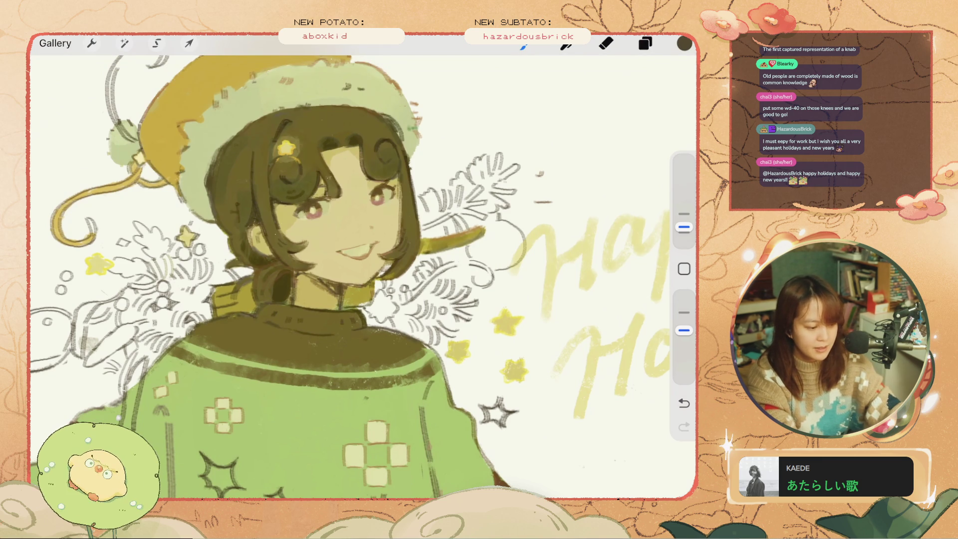
{"action": "key", "text": "ctrl+z"}
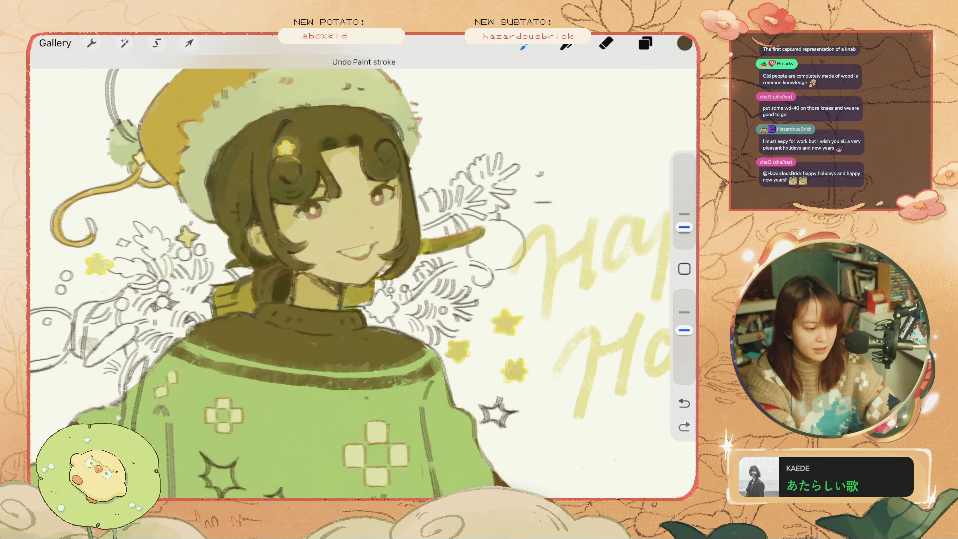
{"action": "scroll", "coordinate": [364, 280], "scroll_direction": "down", "scroll_amount": 5}
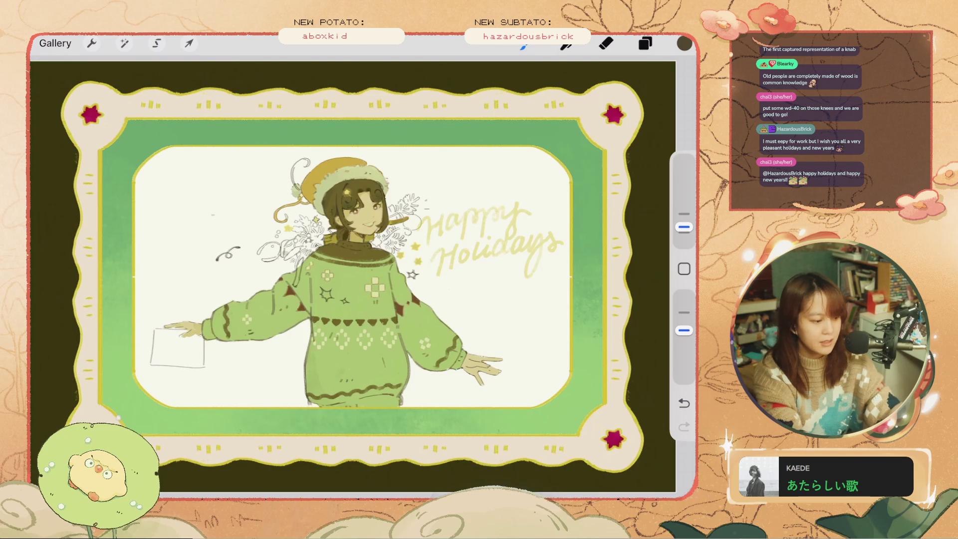
Step: Draw a short curve near the figure, undo and restore it, then switch to the eraser
{"action": "scroll", "coordinate": [350, 264], "scroll_direction": "up", "scroll_amount": 3}
{"action": "left_click_drag", "start_coordinate": [193, 181], "coordinate": [224, 185]}
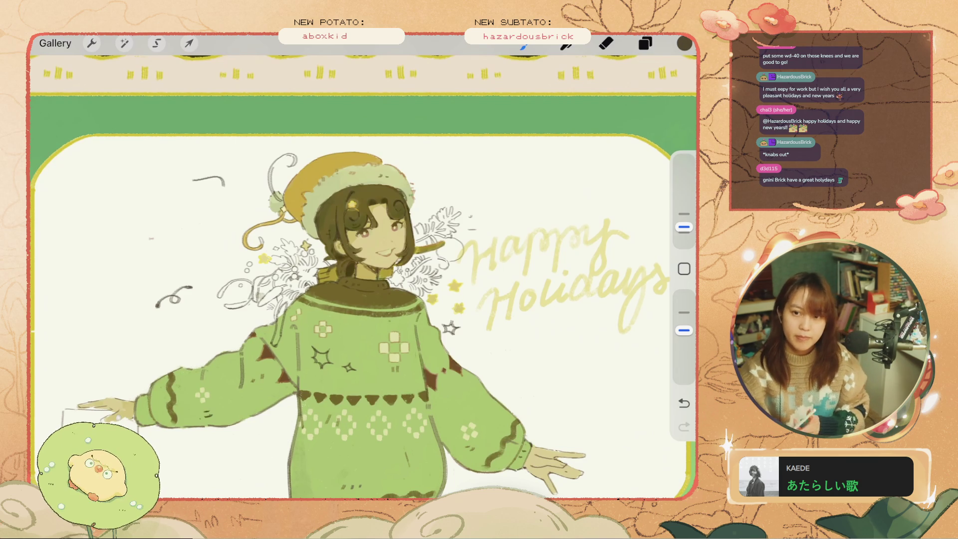
{"action": "scroll", "coordinate": [349, 235], "scroll_direction": "up", "scroll_amount": 5}
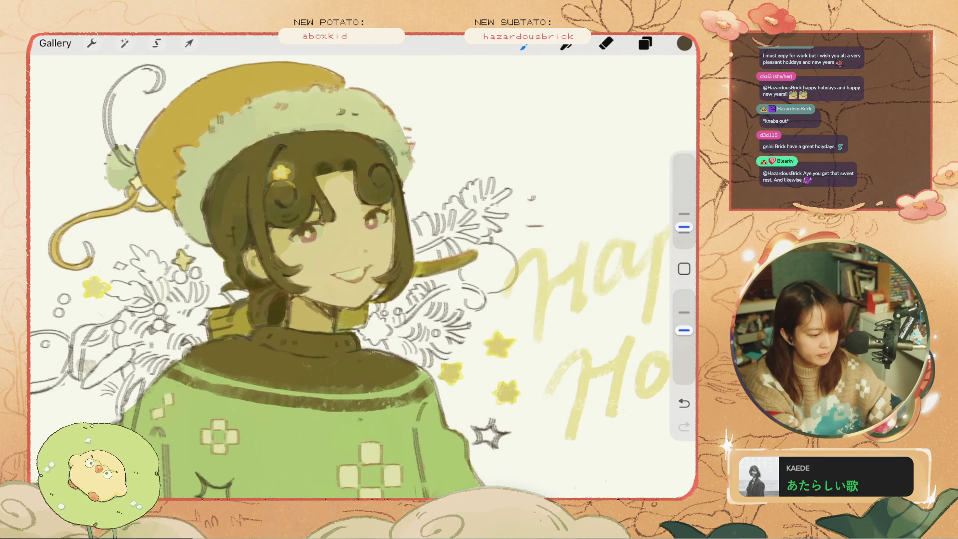
{"action": "key", "text": "ctrl+z"}
{"action": "key", "text": "ctrl+z"}
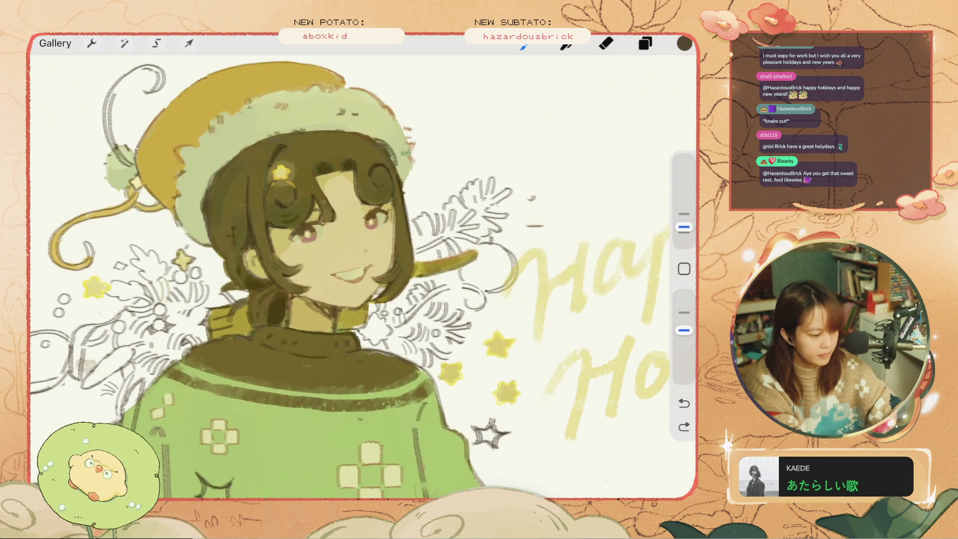
{"action": "key", "text": "ctrl+shift+z"}
{"action": "key", "text": "e"}
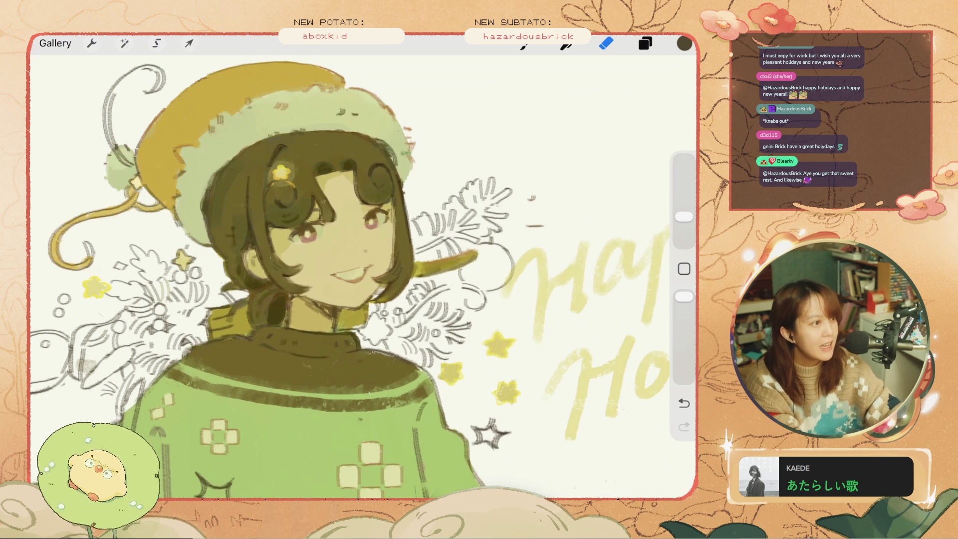
Step: Zoom in and revert the three recent edits near the circle line
{"action": "scroll", "coordinate": [363, 276], "scroll_direction": "down", "scroll_amount": 3}
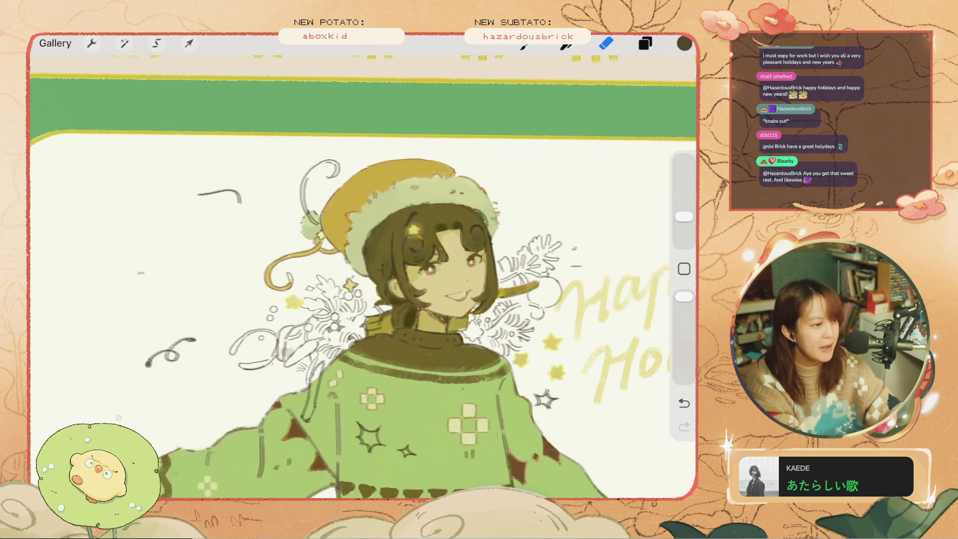
{"action": "scroll", "coordinate": [537, 223], "scroll_direction": "up", "scroll_amount": 8}
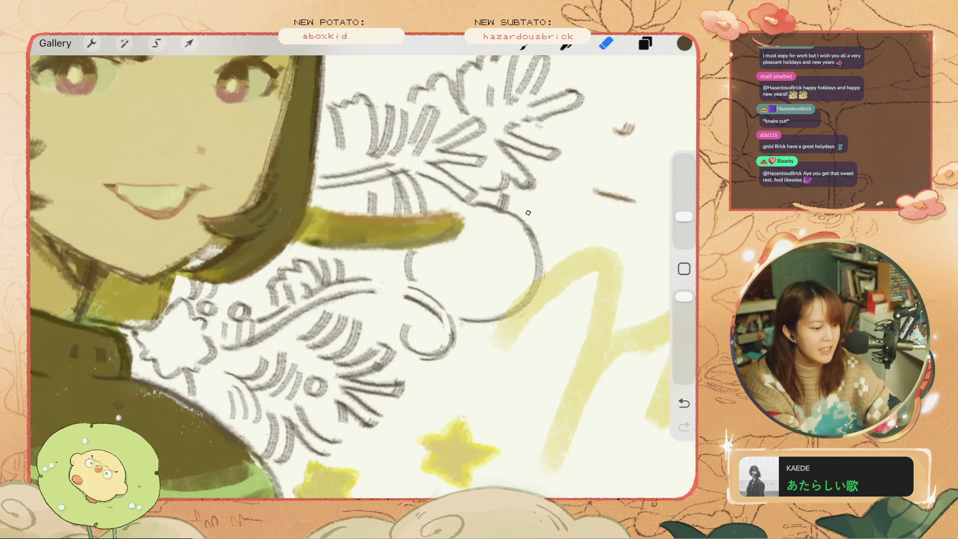
{"action": "scroll", "coordinate": [546, 257], "scroll_direction": "down", "scroll_amount": 5}
{"action": "scroll", "coordinate": [499, 279], "scroll_direction": "up", "scroll_amount": 3}
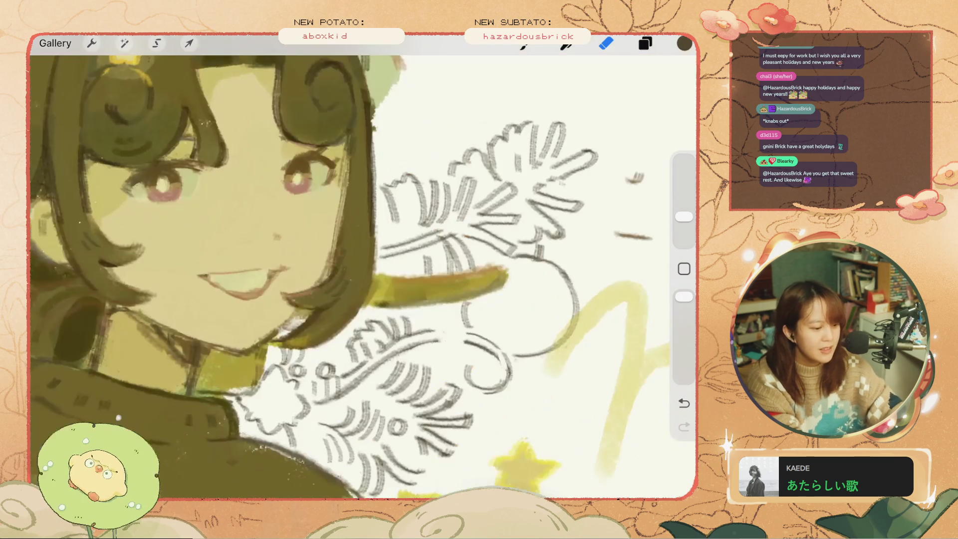
{"action": "scroll", "coordinate": [548, 247], "scroll_direction": "up", "scroll_amount": 5}
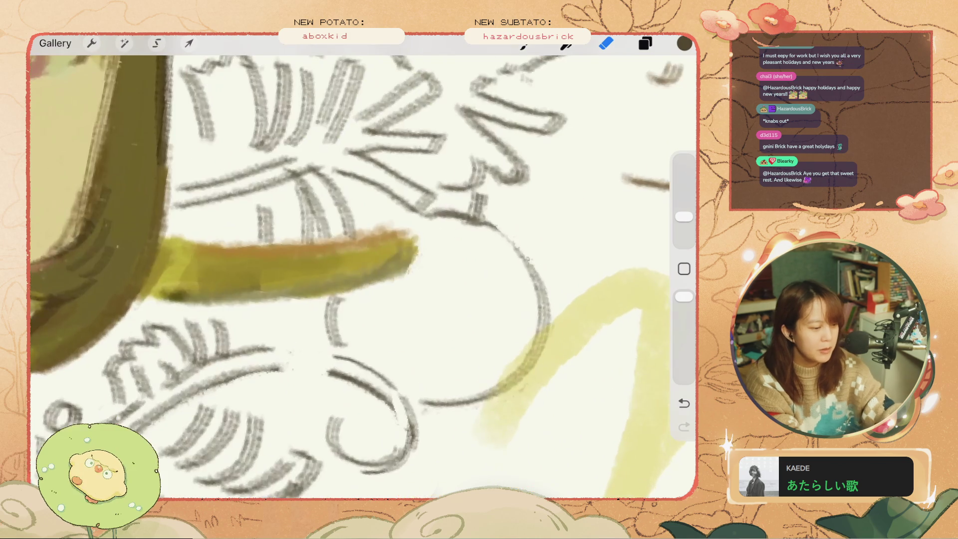
{"action": "key", "text": "ctrl+z"}
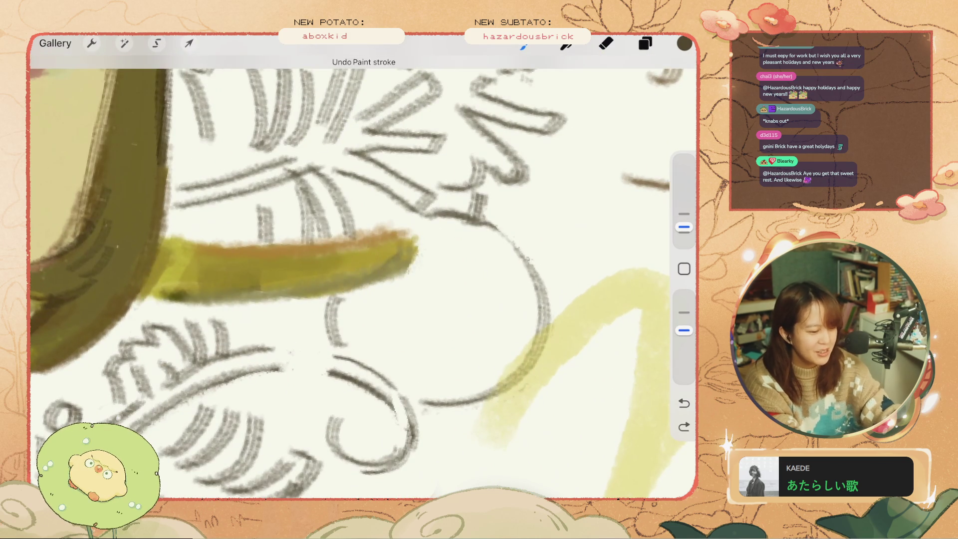
{"action": "key", "text": "ctrl+z"}
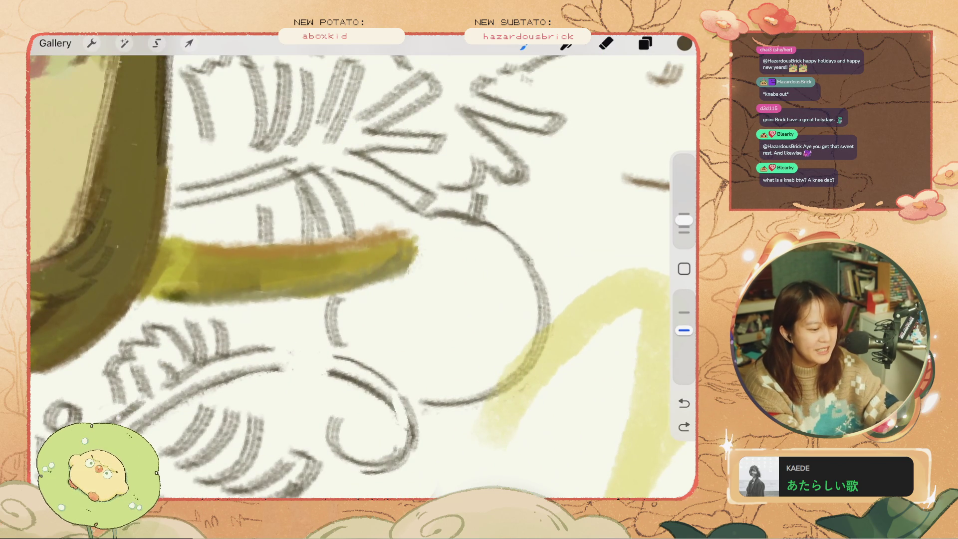
{"action": "key", "text": "ctrl+z"}
Step: Enlarge the brush and retrace the circle line with a longer stroke
{"action": "left_click_drag", "start_coordinate": [685, 219], "coordinate": [685, 214]}
{"action": "left_click_drag", "start_coordinate": [489, 224], "coordinate": [530, 262]}
{"action": "key", "text": "ctrl+z"}
{"action": "left_click_drag", "start_coordinate": [459, 220], "coordinate": [539, 280]}
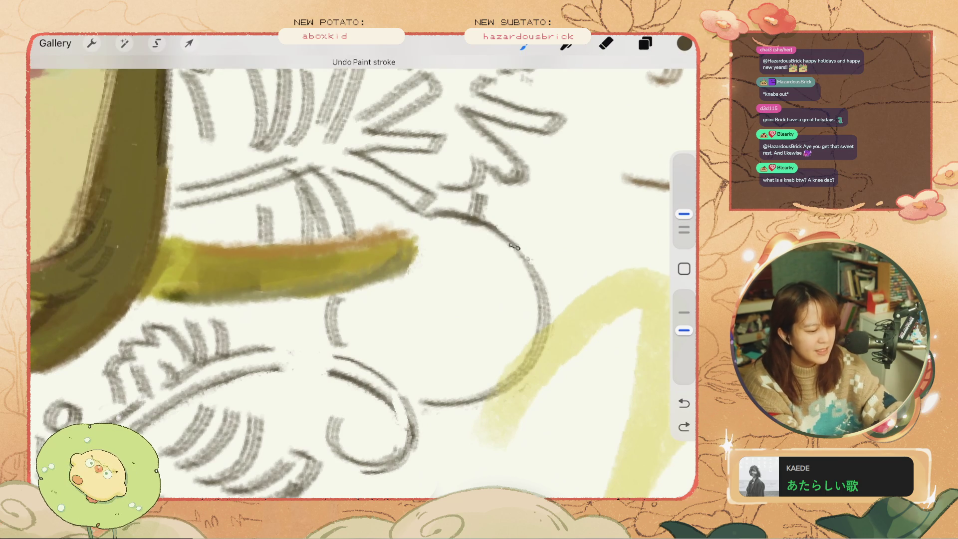
{"action": "scroll", "coordinate": [364, 279], "scroll_direction": "down", "scroll_amount": 2}
Step: Add a short pencil line above the olive stroke and a curve along the circle outline
{"action": "left_click_drag", "start_coordinate": [432, 243], "coordinate": [404, 260]}
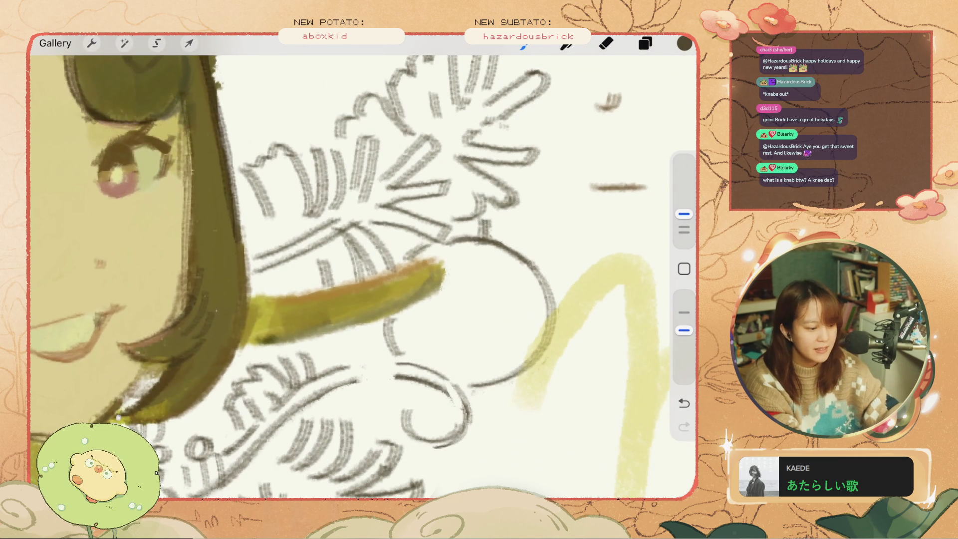
{"action": "left_click_drag", "start_coordinate": [494, 334], "coordinate": [473, 358]}
{"action": "key", "text": "ctrl+z"}
{"action": "scroll", "coordinate": [364, 280], "scroll_direction": "up", "scroll_amount": 2}
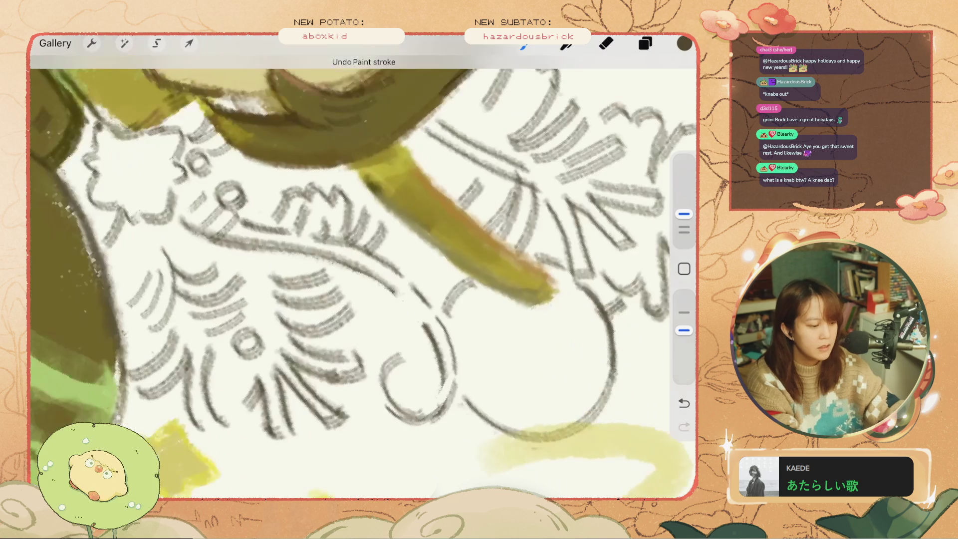
{"action": "left_click_drag", "start_coordinate": [451, 272], "coordinate": [402, 346]}
{"action": "scroll", "coordinate": [364, 279], "scroll_direction": "down", "scroll_amount": 3}
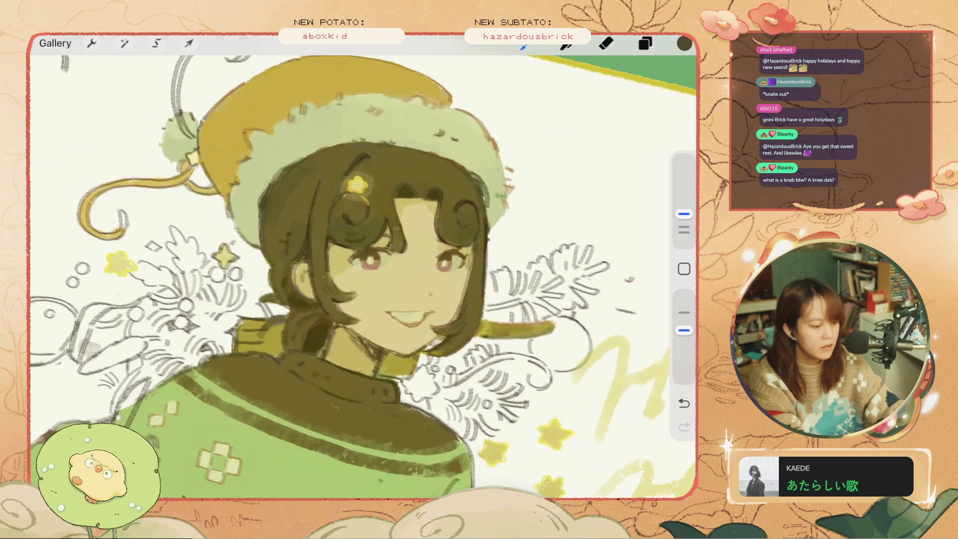
{"action": "scroll", "coordinate": [365, 280], "scroll_direction": "down", "scroll_amount": 2}
Step: Try and undo short marks above the hat with a smaller brush, then pick the Eraser
{"action": "left_click_drag", "start_coordinate": [277, 302], "coordinate": [225, 337]}
{"action": "key", "text": "ctrl+z"}
{"action": "left_click_drag", "start_coordinate": [549, 117], "coordinate": [524, 144]}
{"action": "key", "text": "ctrl+z"}
{"action": "left_click_drag", "start_coordinate": [452, 120], "coordinate": [447, 139]}
{"action": "key", "text": "ctrl+z"}
{"action": "left_click_drag", "start_coordinate": [684, 213], "coordinate": [685, 227]}
{"action": "mouse_move", "coordinate": [240, 160]}
{"action": "left_mouse_down"}
{"action": "mouse_move", "coordinate": [215, 193]}
{"action": "mouse_move", "coordinate": [224, 176]}
{"action": "mouse_move", "coordinate": [199, 183]}
{"action": "left_mouse_up"}
{"action": "key", "text": "ctrl+z"}
{"action": "left_click", "coordinate": [606, 43]}
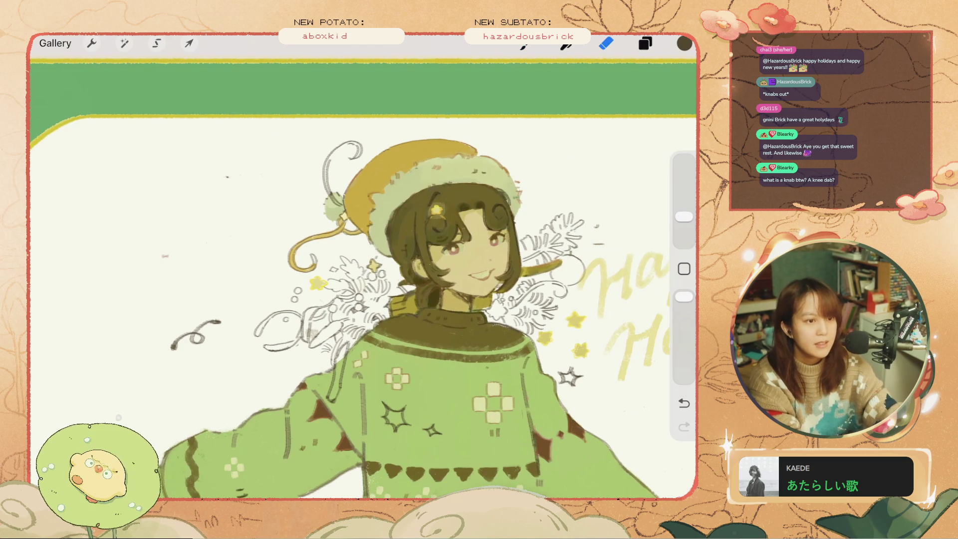
Step: Return to the brush and draw a short diagonal line beside the face, undoing and restoring it
{"action": "left_click", "coordinate": [524, 44]}
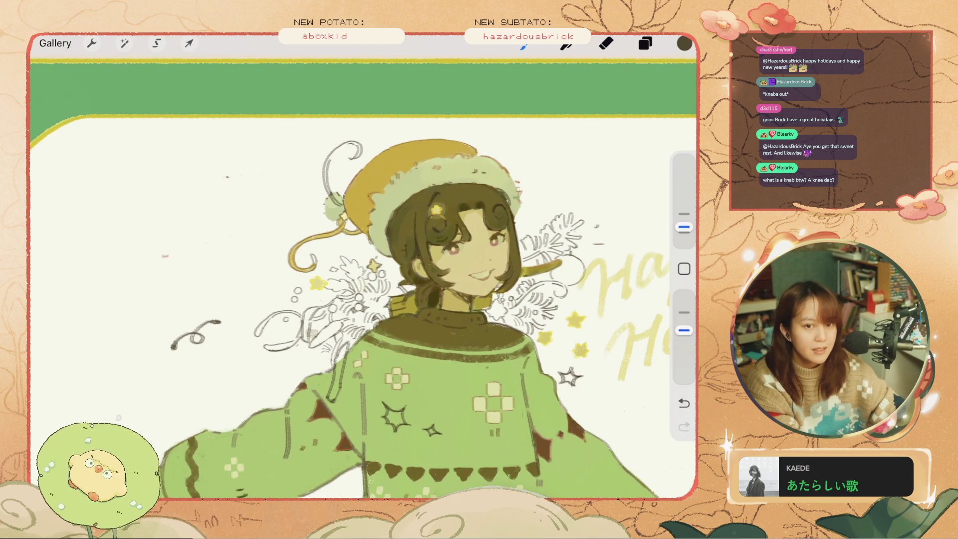
{"action": "left_click_drag", "start_coordinate": [297, 192], "coordinate": [281, 219]}
{"action": "key", "text": "ctrl+z"}
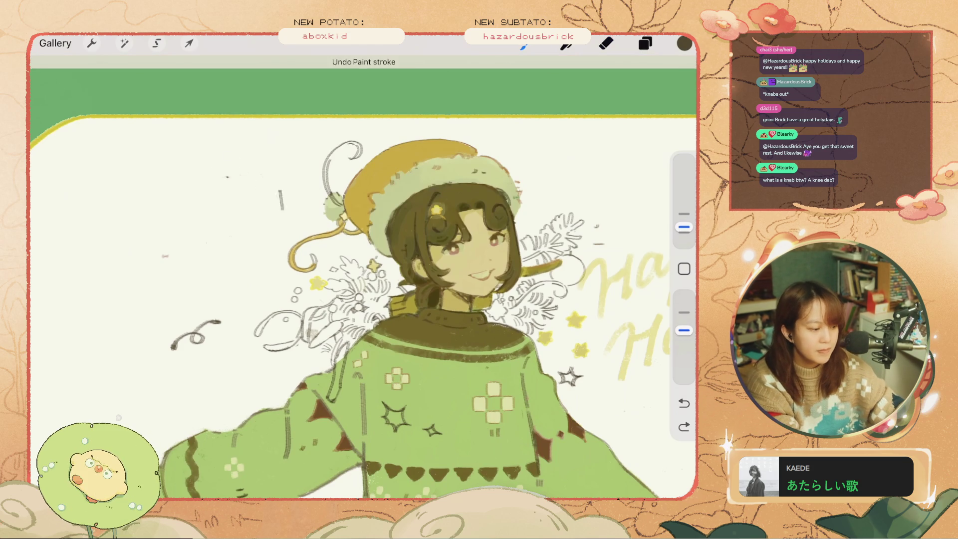
{"action": "key", "text": "ctrl+shift+z"}
{"action": "key", "text": "ctrl+z"}
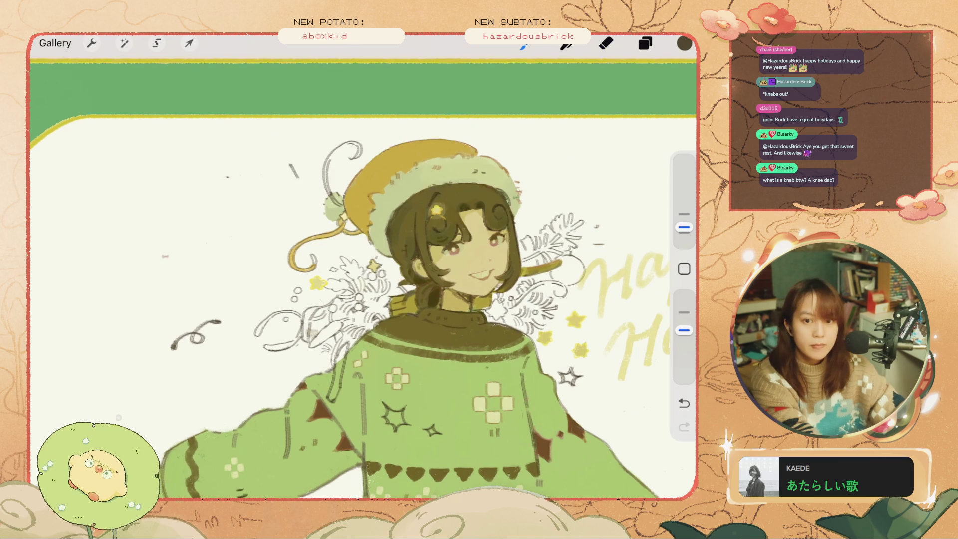
{"action": "scroll", "coordinate": [364, 306], "scroll_direction": "up", "scroll_amount": 3}
{"action": "key", "text": "ctrl+z"}
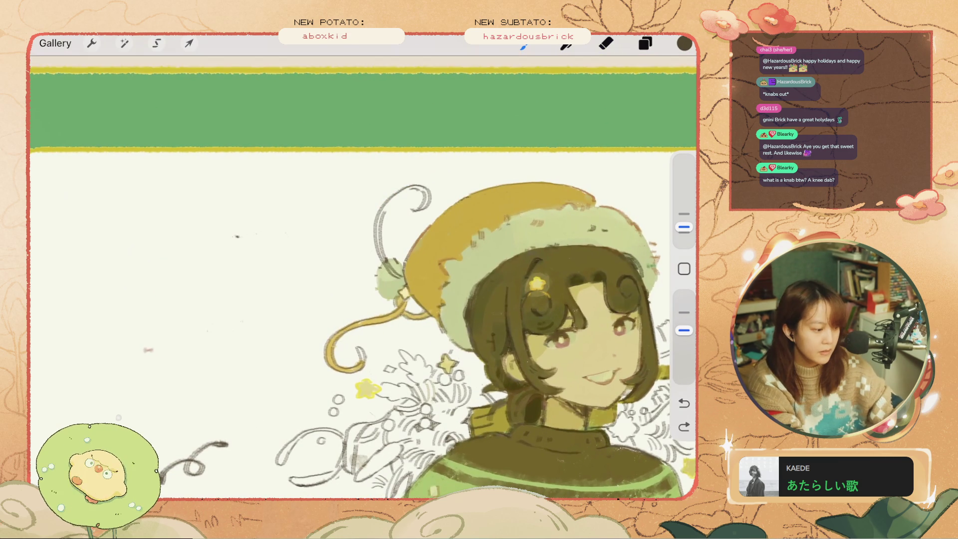
{"action": "key", "text": "ctrl+shift+z"}
Step: Add a small hook to form the arrow mark and undo the line beneath it
{"action": "left_click_drag", "start_coordinate": [327, 205], "coordinate": [301, 196]}
{"action": "key", "text": "ctrl+z"}
{"action": "key", "text": "ctrl+shift+z"}
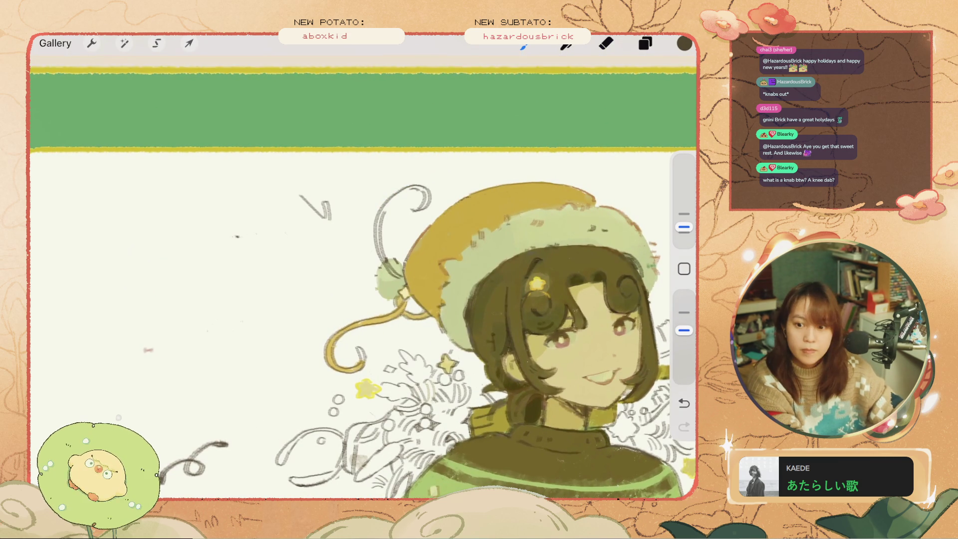
{"action": "key", "text": "ctrl+z"}
{"action": "key", "text": "ctrl+shift+z"}
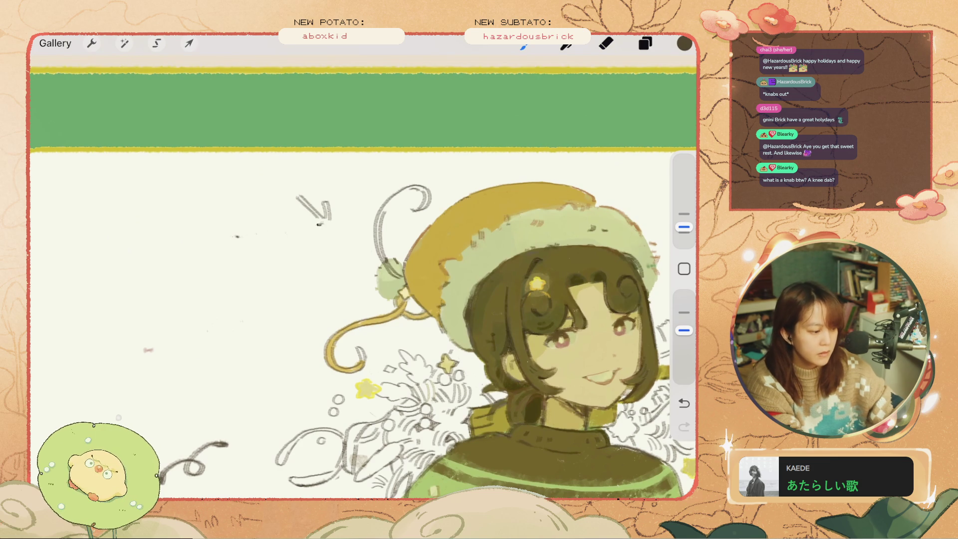
{"action": "key", "text": "ctrl+z"}
Step: Try a tick, a longer line, a dark stroke and a diagonal under the arrow, undoing each
{"action": "left_click", "coordinate": [295, 211]}
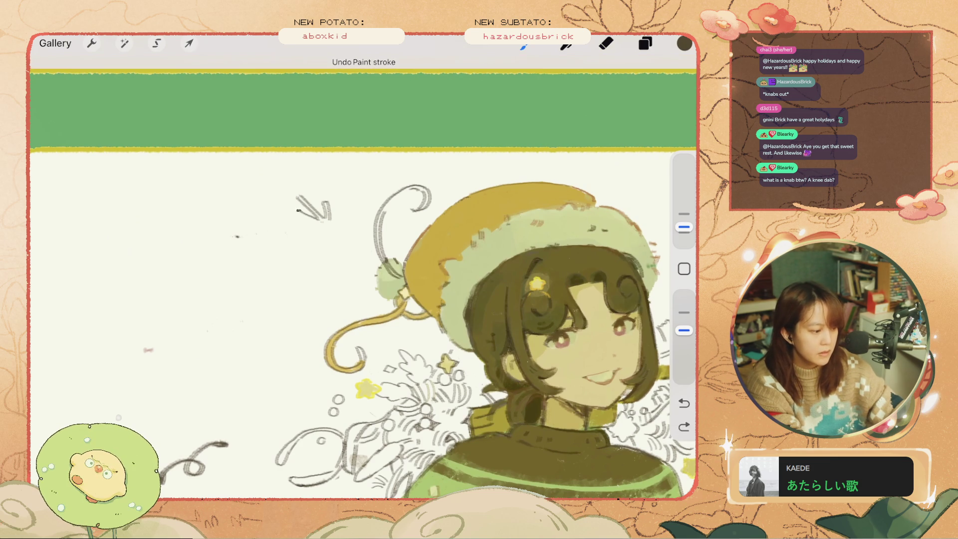
{"action": "key", "text": "ctrl+z"}
{"action": "key", "text": "ctrl+z"}
{"action": "left_click_drag", "start_coordinate": [293, 216], "coordinate": [319, 219]}
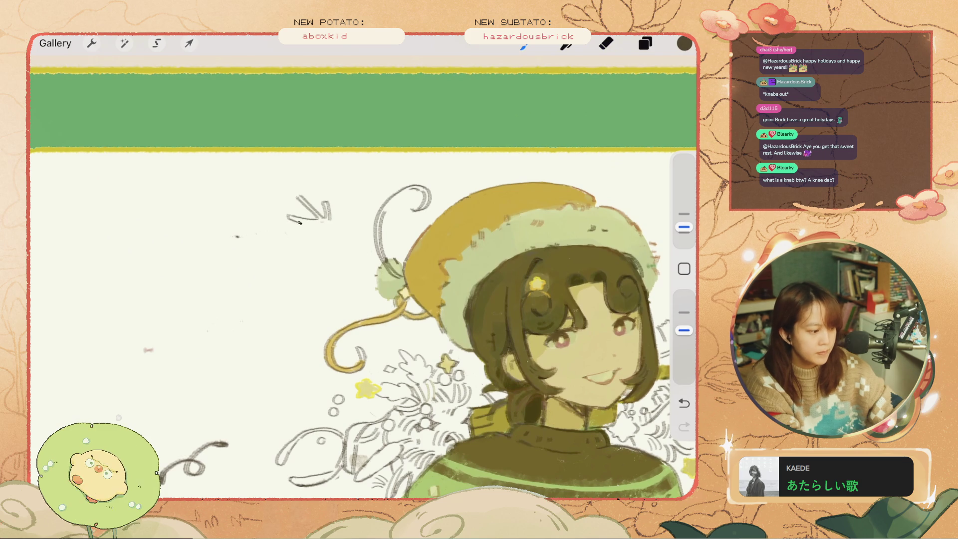
{"action": "key", "text": "ctrl+z"}
{"action": "left_click_drag", "start_coordinate": [313, 224], "coordinate": [318, 224]}
{"action": "key", "text": "ctrl+z"}
{"action": "left_click_drag", "start_coordinate": [355, 205], "coordinate": [323, 252]}
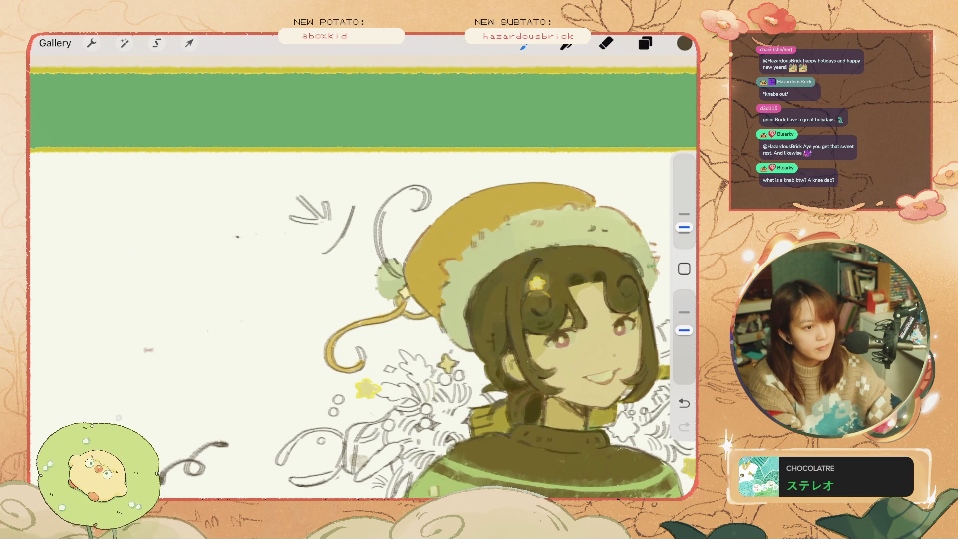
{"action": "key", "text": "ctrl+z"}
{"action": "scroll", "coordinate": [363, 307], "scroll_direction": "down", "scroll_amount": 3}
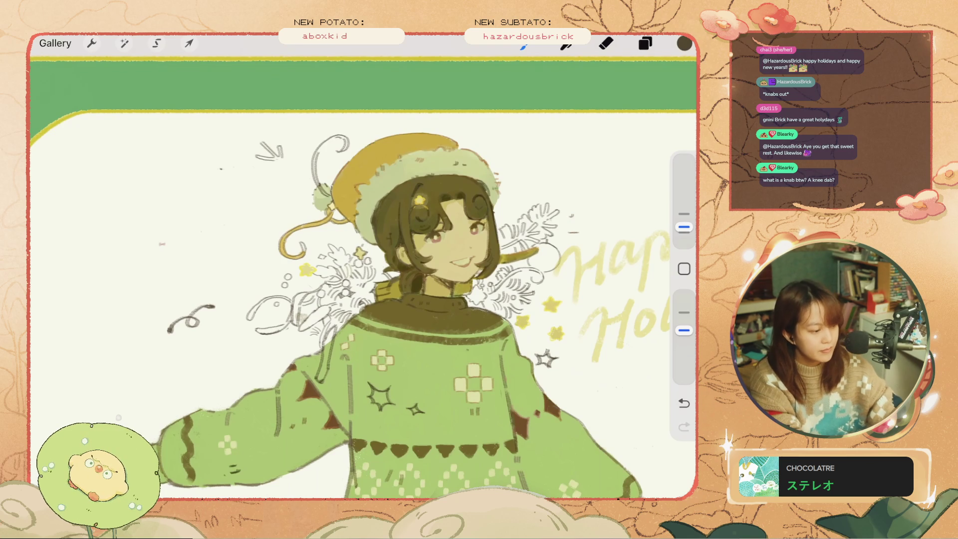
Step: Undo the last two paint strokes while zooming in on the girl's face
{"action": "key", "text": "ctrl+z"}
{"action": "key", "text": "ctrl+z"}
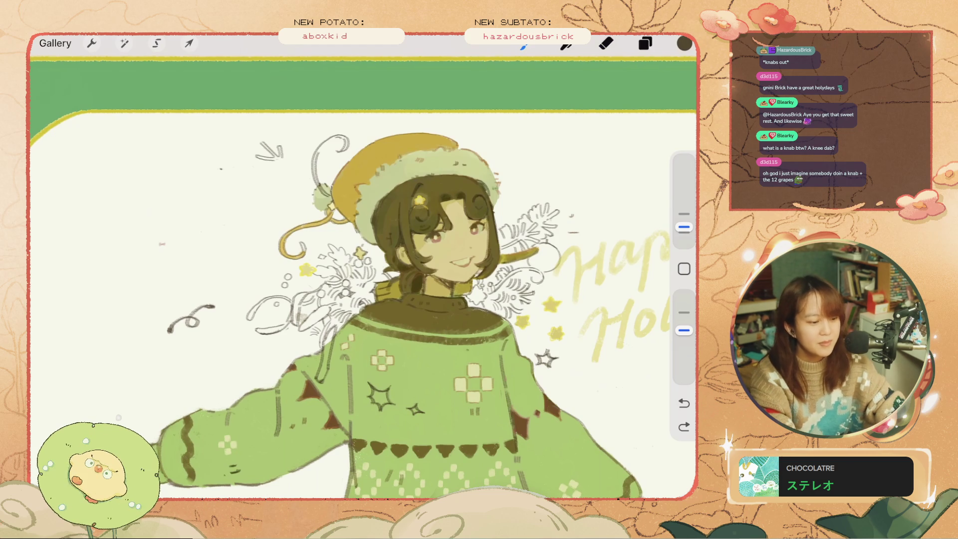
{"action": "scroll", "coordinate": [549, 244], "scroll_direction": "up", "scroll_amount": 5}
{"action": "key", "text": "ctrl+z"}
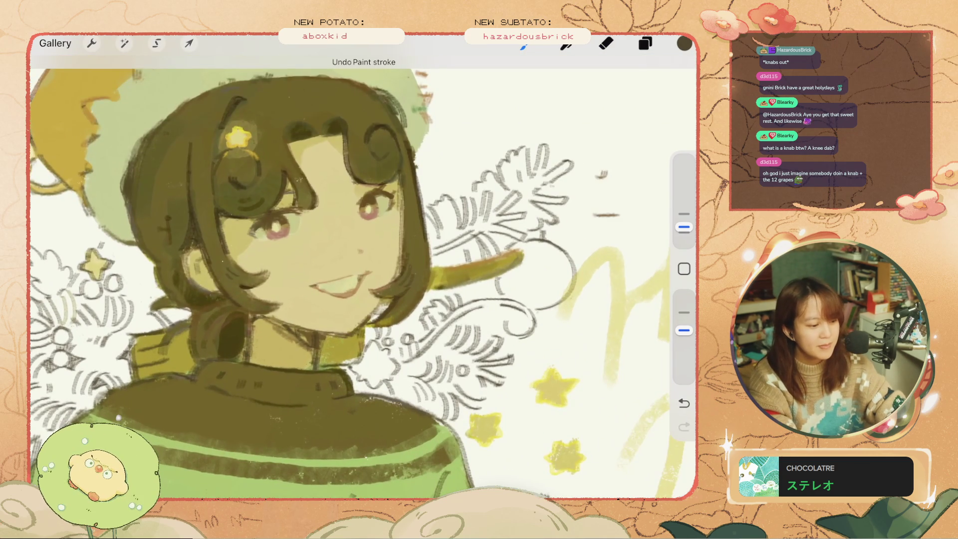
Step: Undo the three small dark strokes beside the girl's face
{"action": "key", "text": "ctrl+z"}
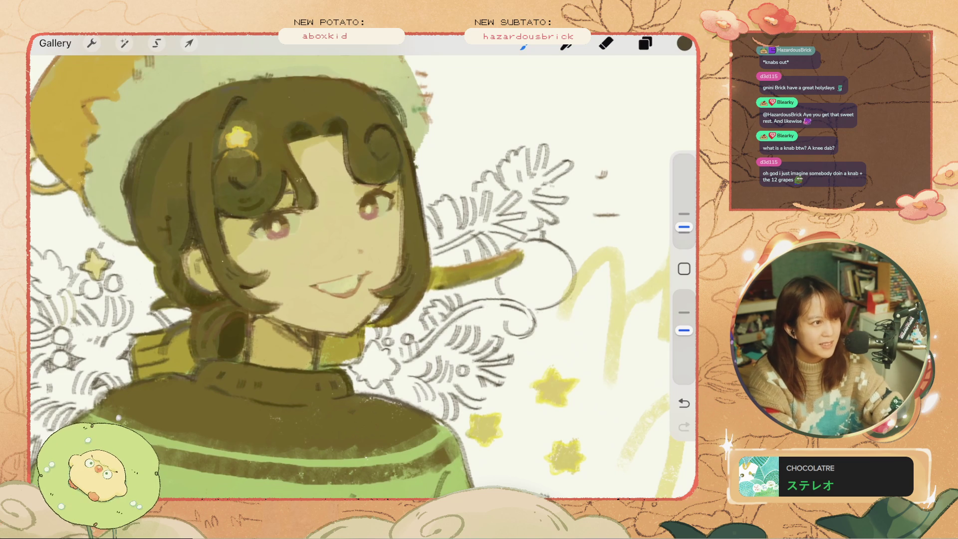
{"action": "key", "text": "ctrl+z"}
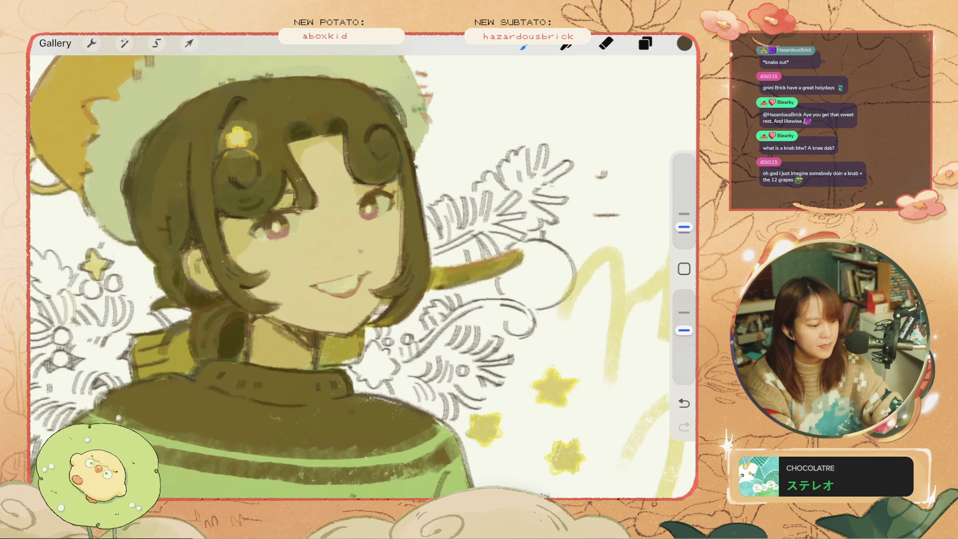
{"action": "key", "text": "ctrl+z"}
{"action": "key", "text": "ctrl+z"}
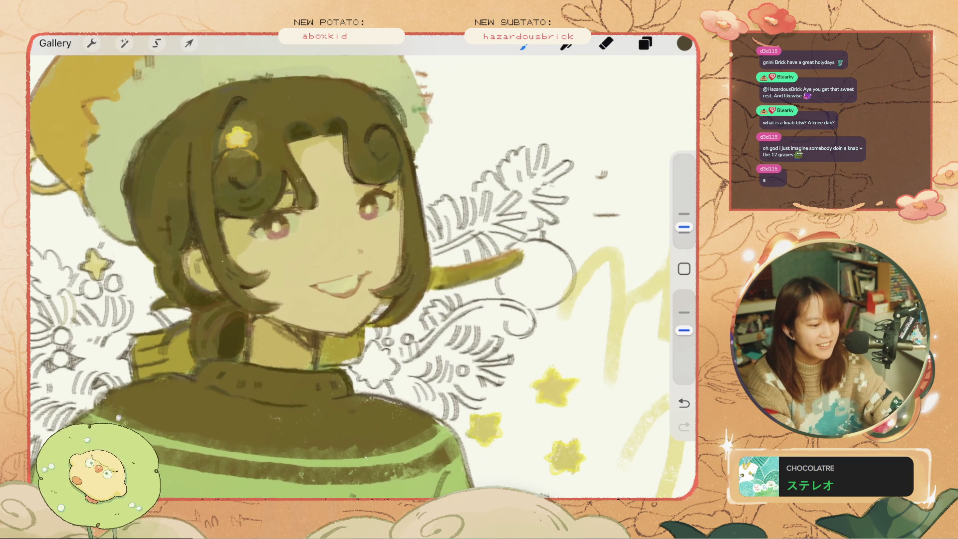
Step: Switch to the Eraser and undo the last two erase strokes
{"action": "key", "text": "e"}
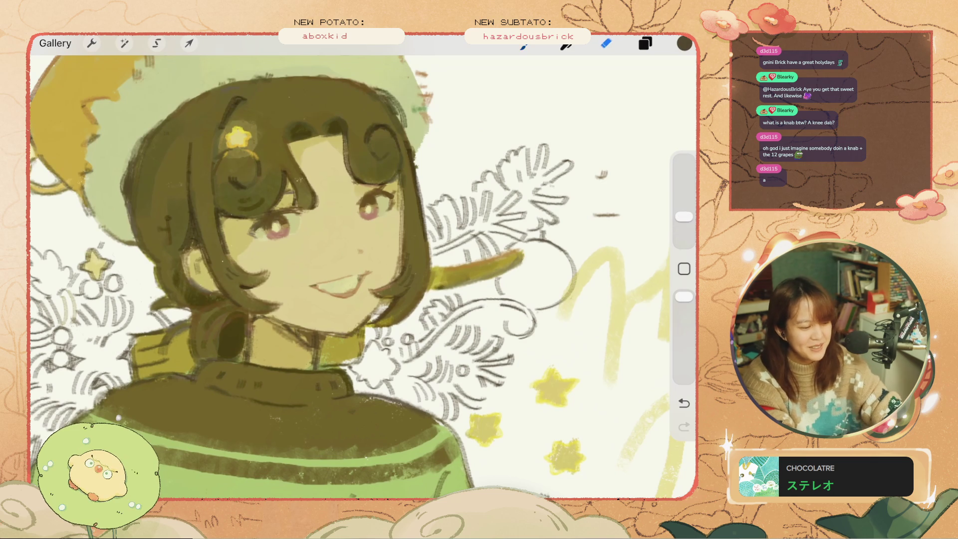
{"action": "key", "text": "ctrl+z"}
{"action": "key", "text": "ctrl+z"}
{"action": "key", "text": "ctrl+z"}
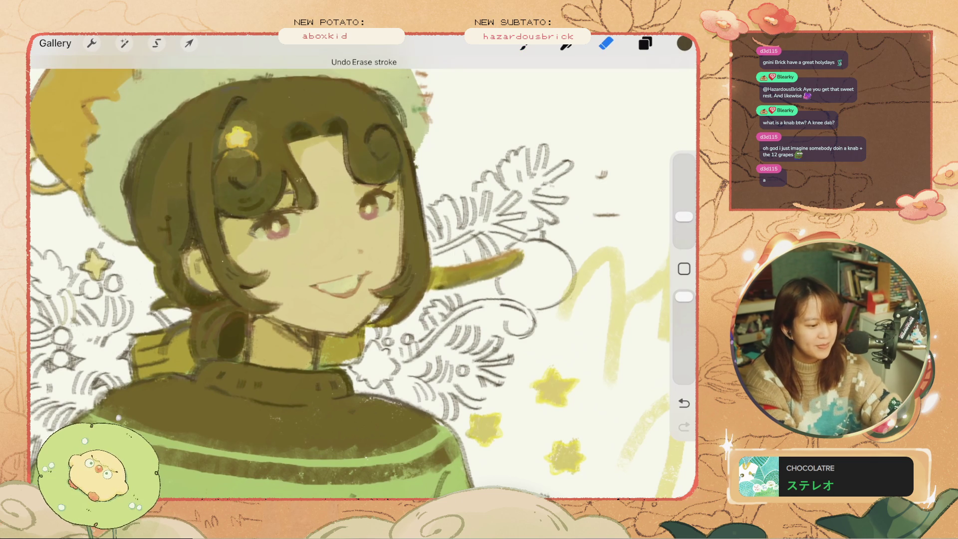
{"action": "scroll", "coordinate": [362, 267], "scroll_direction": "up", "scroll_amount": 1}
{"action": "key", "text": "ctrl+z"}
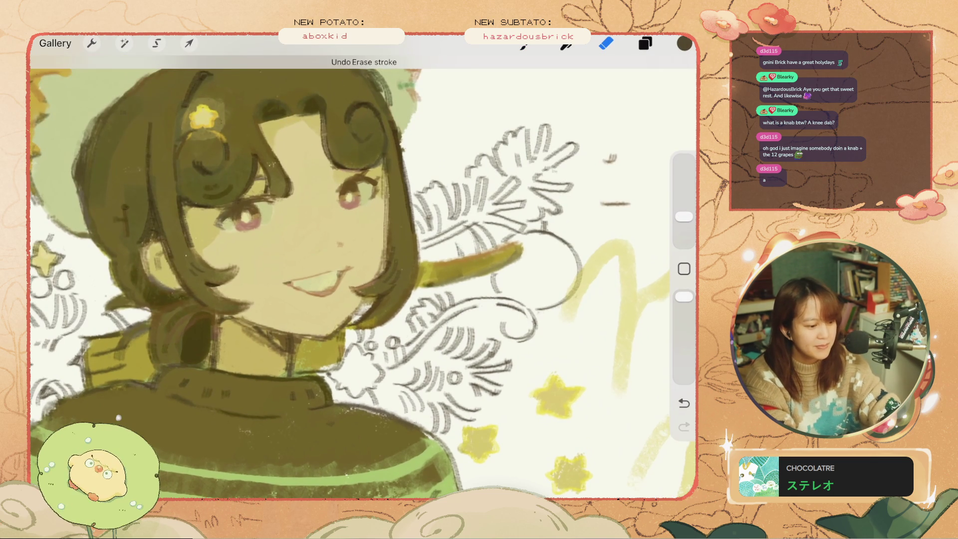
{"action": "scroll", "coordinate": [349, 269], "scroll_direction": "down", "scroll_amount": 3}
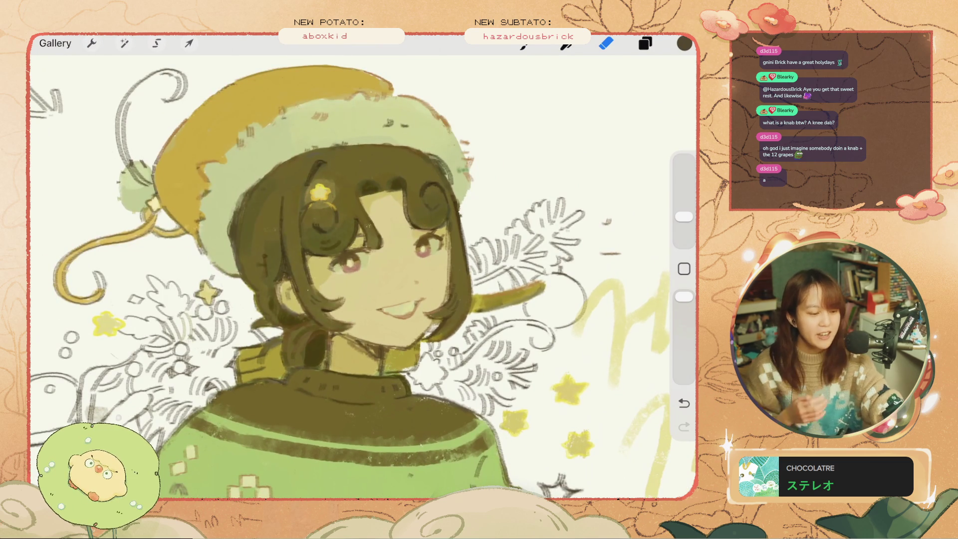
Step: Toggle from Brush back to Eraser and undo the final erase stroke to restore the hat
{"action": "key", "text": "b"}
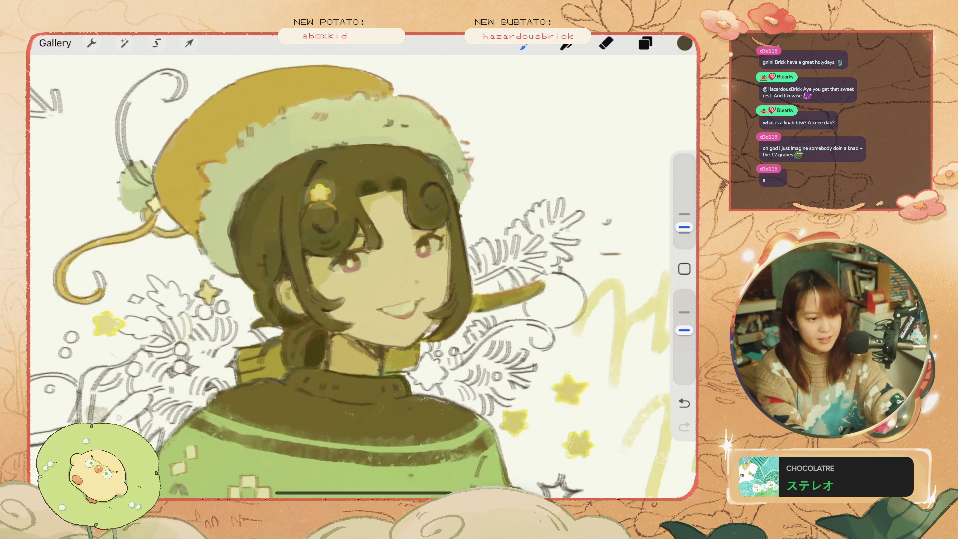
{"action": "key", "text": "e"}
{"action": "scroll", "coordinate": [349, 270], "scroll_direction": "up", "scroll_amount": 3}
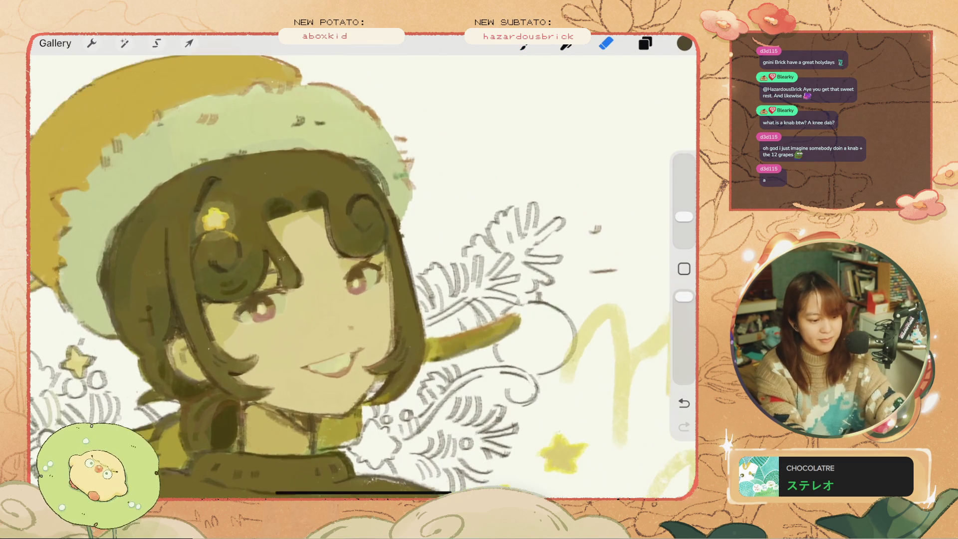
{"action": "key", "text": "ctrl+z"}
{"action": "scroll", "coordinate": [350, 270], "scroll_direction": "down", "scroll_amount": 3}
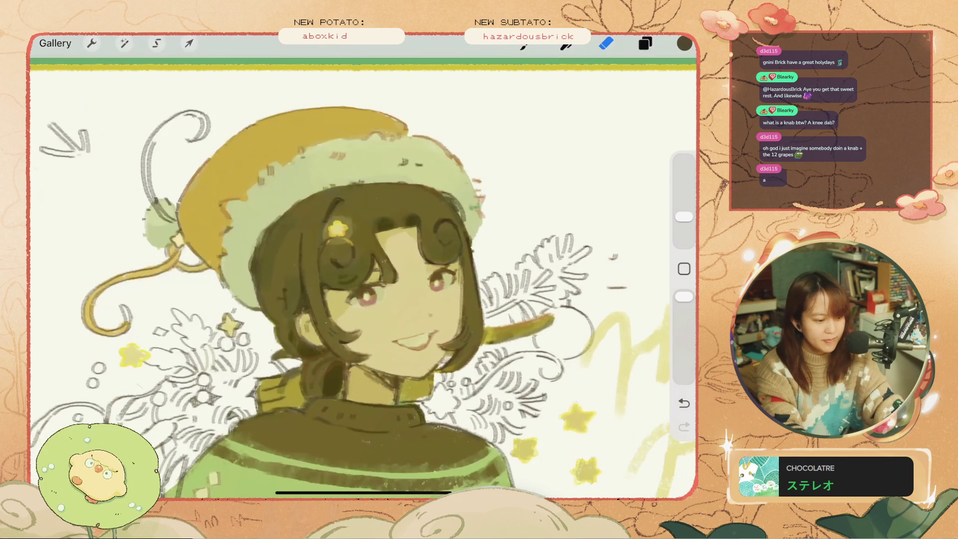
Step: Return to the Brush and undo the last paint stroke
{"action": "key", "text": "b"}
{"action": "scroll", "coordinate": [349, 270], "scroll_direction": "up", "scroll_amount": 3}
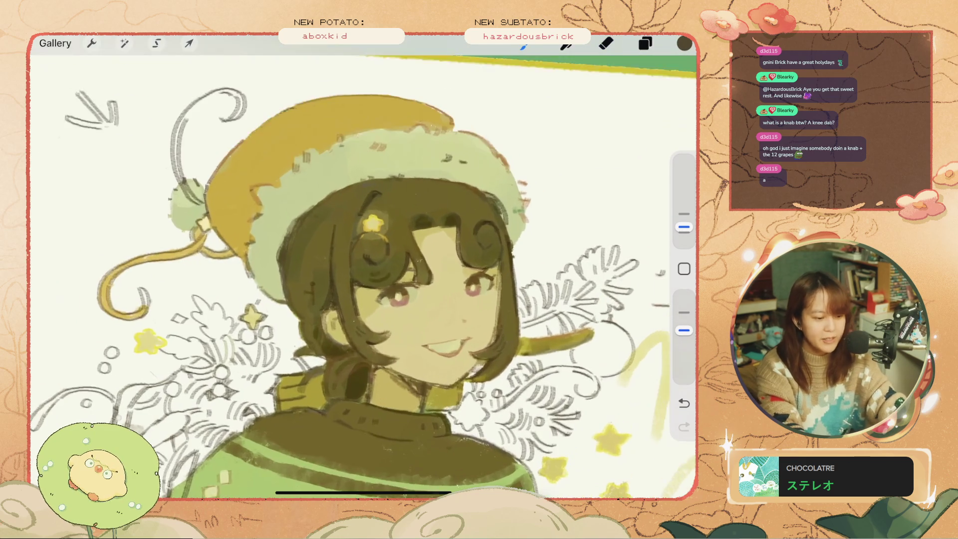
{"action": "key", "text": "ctrl+z"}
{"action": "key", "text": "ctrl+z"}
{"action": "key", "text": "ctrl+z"}
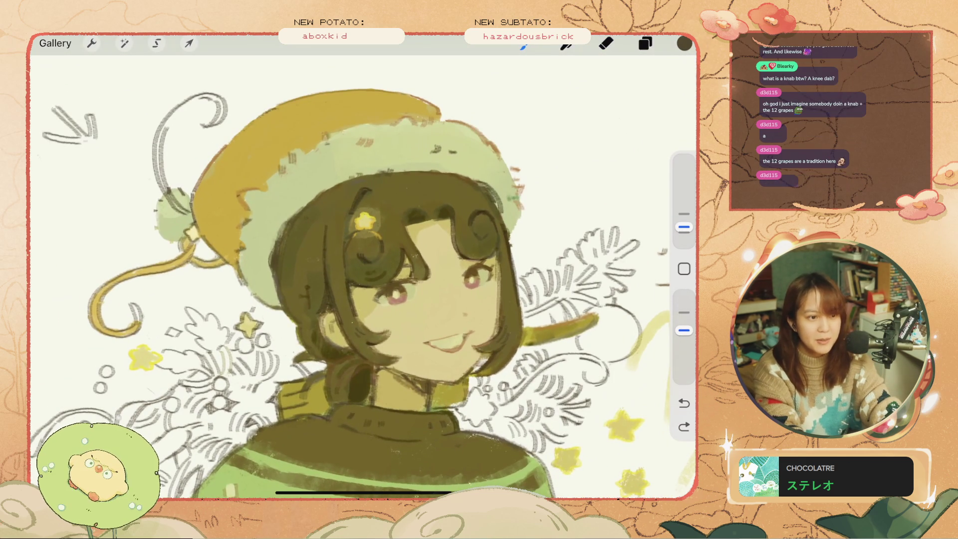
Step: Raise the brush to 6%, try short strokes right of the face, and undo each
{"action": "left_click_drag", "start_coordinate": [684, 227], "coordinate": [684, 220]}
{"action": "left_click_drag", "start_coordinate": [523, 245], "coordinate": [547, 232]}
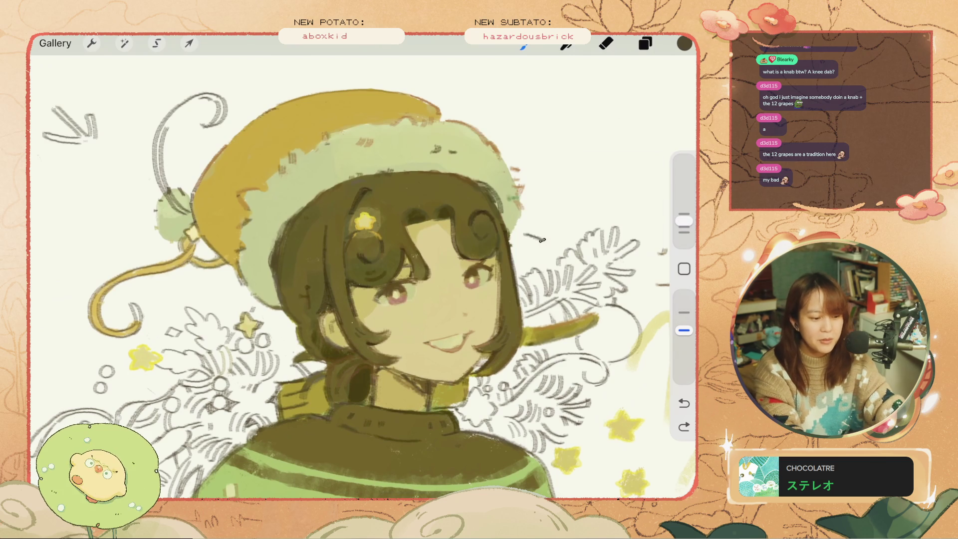
{"action": "key", "text": "ctrl+z"}
{"action": "left_click_drag", "start_coordinate": [684, 221], "coordinate": [685, 228]}
{"action": "left_click_drag", "start_coordinate": [522, 243], "coordinate": [545, 235]}
{"action": "key", "text": "ctrl+z"}
{"action": "key", "text": "ctrl+z"}
{"action": "key", "text": "ctrl+z"}
{"action": "key", "text": "ctrl+z"}
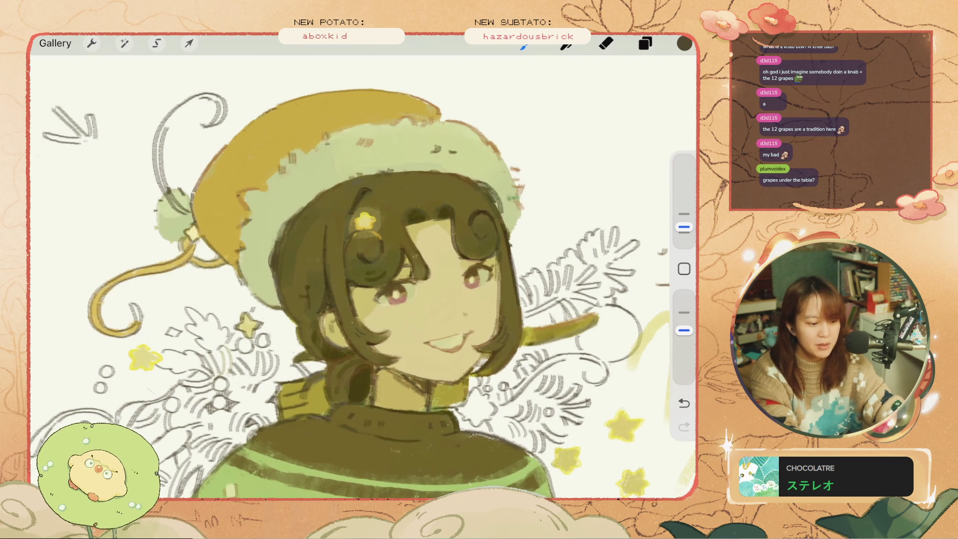
Step: Try a small dark mark and an angled stroke right of the face, undoing both
{"action": "key", "text": "ctrl+z"}
{"action": "left_click_drag", "start_coordinate": [551, 262], "coordinate": [549, 268]}
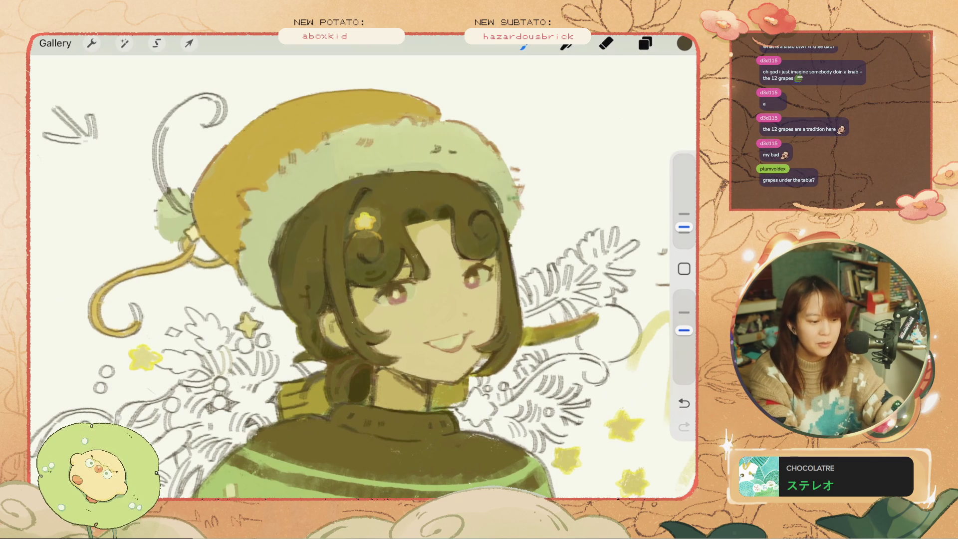
{"action": "key", "text": "ctrl+z"}
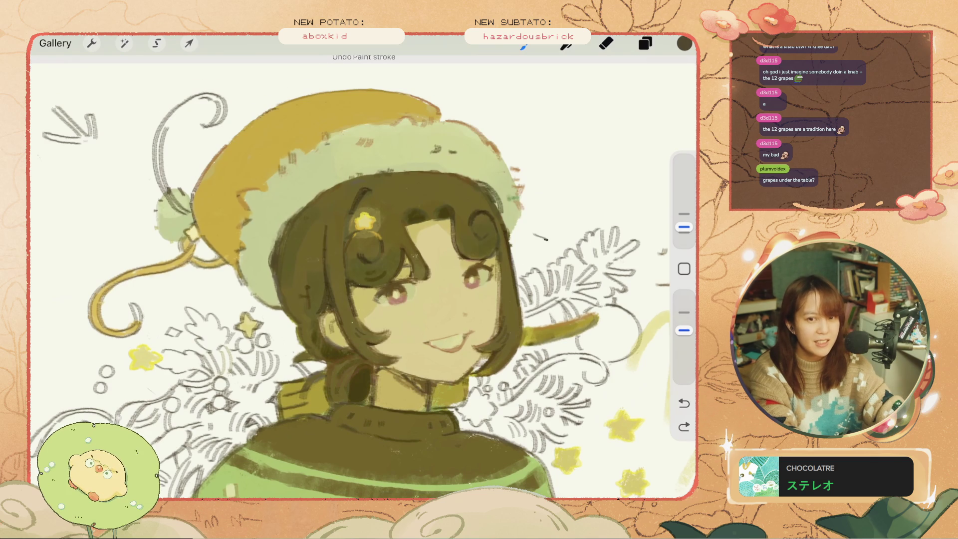
{"action": "mouse_move", "coordinate": [525, 235]}
{"action": "left_mouse_down"}
{"action": "mouse_move", "coordinate": [533, 254]}
{"action": "mouse_move", "coordinate": [533, 243]}
{"action": "mouse_move", "coordinate": [528, 248]}
{"action": "left_mouse_up"}
{"action": "key", "text": "ctrl+z"}
{"action": "key", "text": "ctrl+z"}
{"action": "key", "text": "ctrl+z"}
{"action": "key", "text": "ctrl+z"}
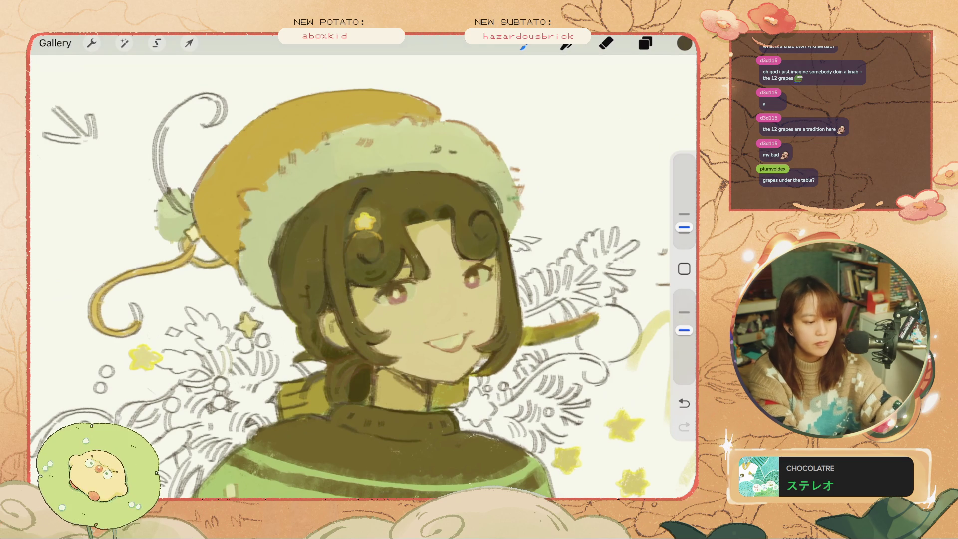
{"action": "scroll", "coordinate": [364, 276], "scroll_direction": "down", "scroll_amount": 3}
{"action": "scroll", "coordinate": [363, 276], "scroll_direction": "down", "scroll_amount": 2}
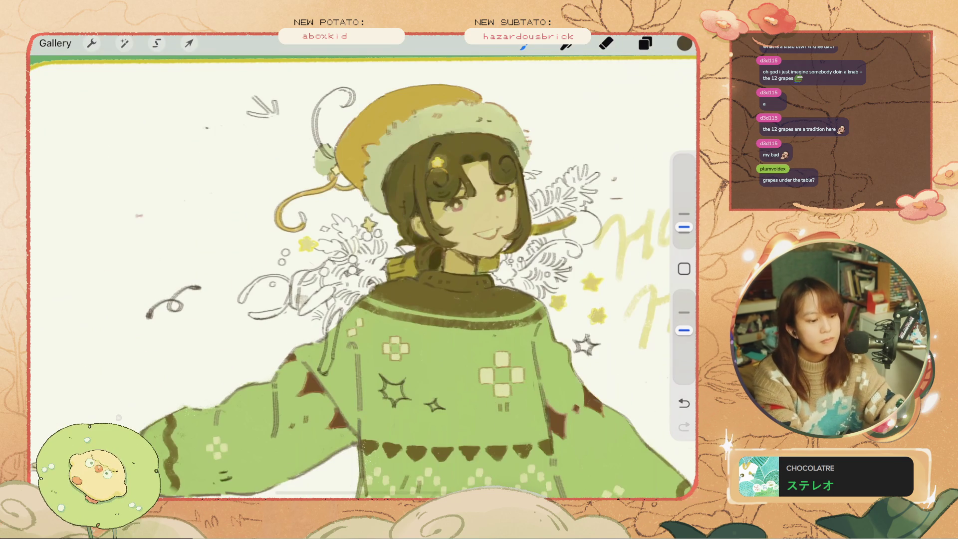
Step: With the Eraser selected, hide and re-show a sketch layer in the Layers list
{"action": "key", "text": "e"}
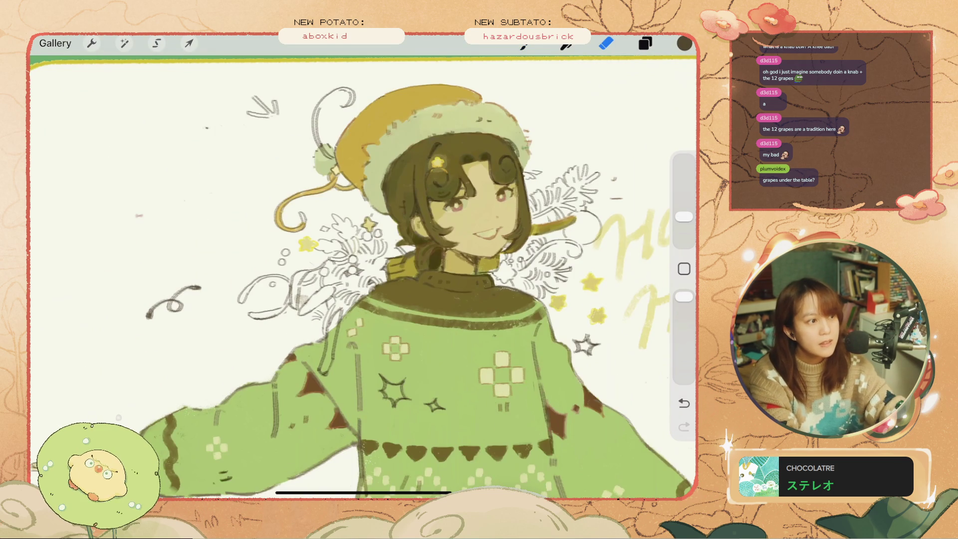
{"action": "scroll", "coordinate": [364, 276], "scroll_direction": "down", "scroll_amount": 3}
{"action": "scroll", "coordinate": [363, 276], "scroll_direction": "up", "scroll_amount": 2}
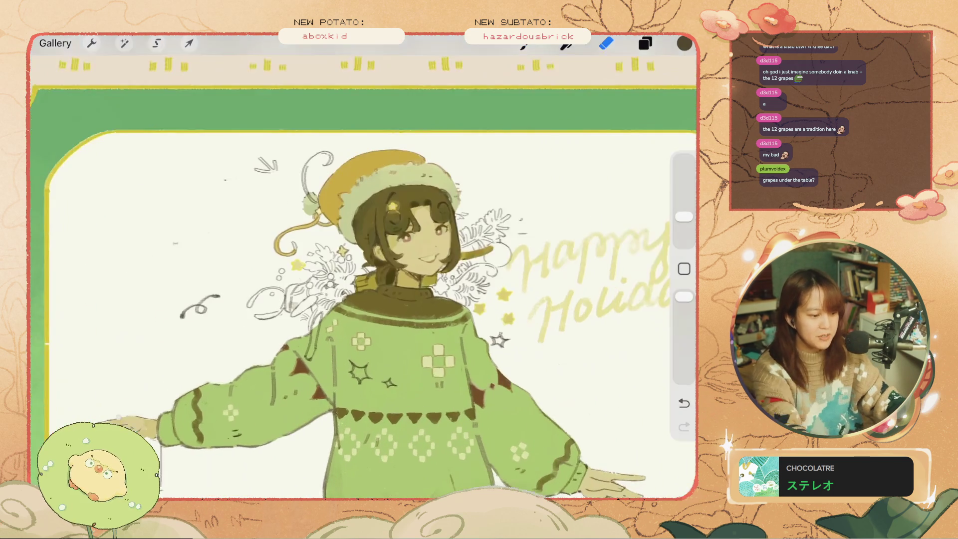
{"action": "left_click", "coordinate": [646, 43]}
{"action": "left_click", "coordinate": [639, 287]}
{"action": "left_click", "coordinate": [639, 288]}
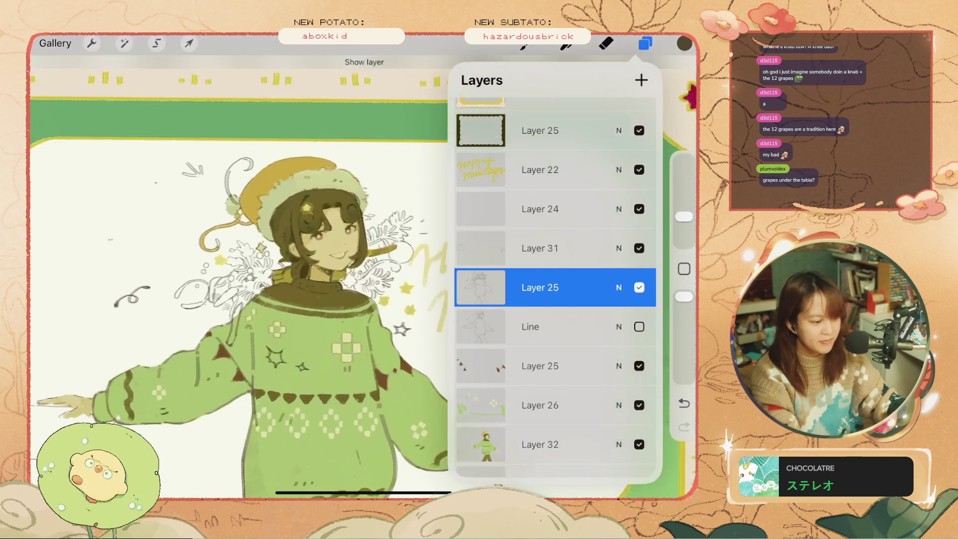
Step: Undo the last stroke, then with the Brush try a curved stroke near the star and undo it
{"action": "scroll", "coordinate": [363, 276], "scroll_direction": "down", "scroll_amount": 2}
{"action": "scroll", "coordinate": [364, 277], "scroll_direction": "up", "scroll_amount": 3}
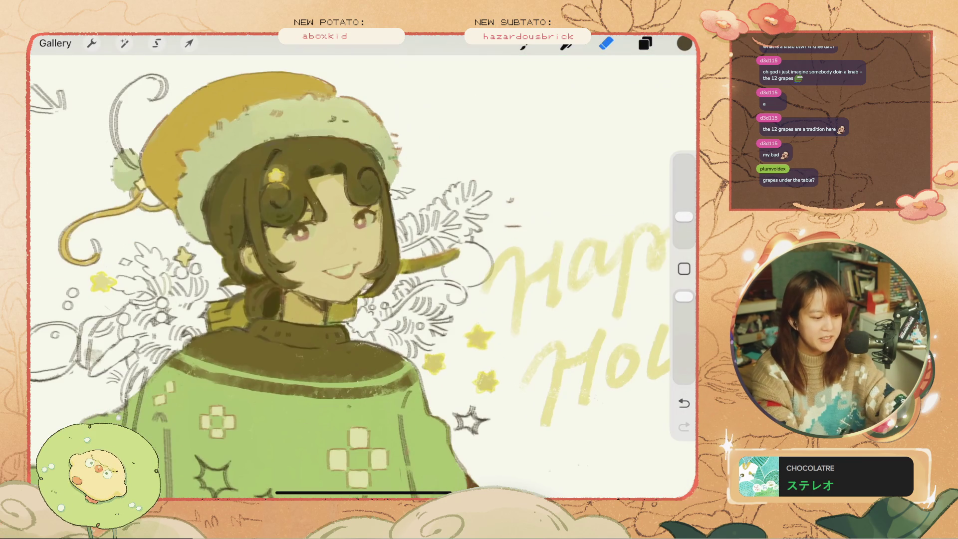
{"action": "key", "text": "ctrl+z"}
{"action": "key", "text": "b"}
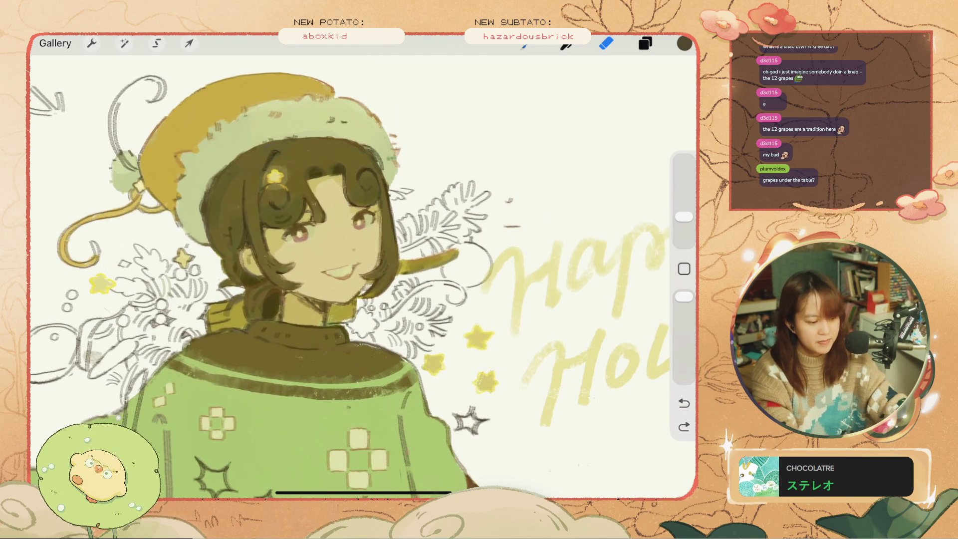
{"action": "left_click_drag", "start_coordinate": [469, 320], "coordinate": [456, 356]}
{"action": "key", "text": "ctrl+z"}
{"action": "key", "text": "ctrl+z"}
Step: Undo one more stroke and draw a small star above the pine sprig
{"action": "scroll", "coordinate": [364, 267], "scroll_direction": "down", "scroll_amount": 3}
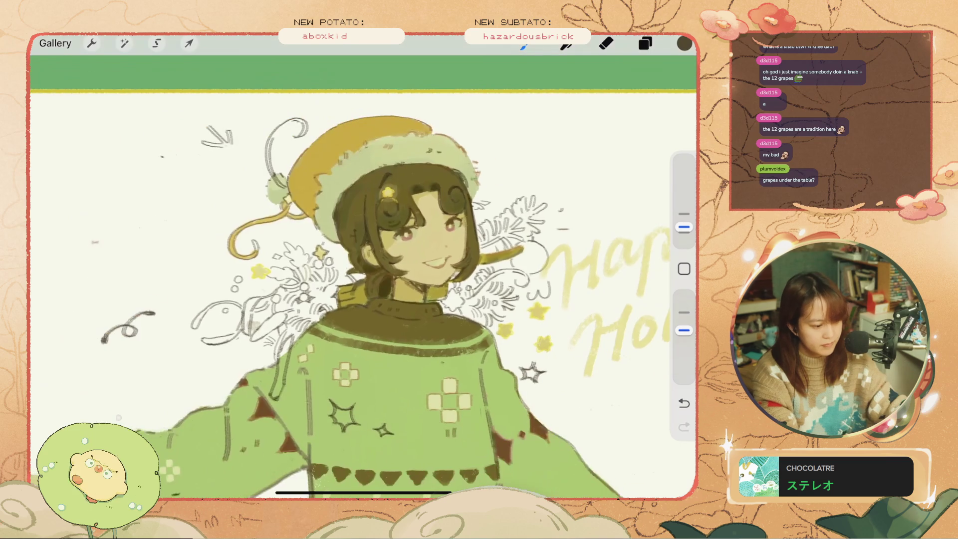
{"action": "key", "text": "ctrl+z"}
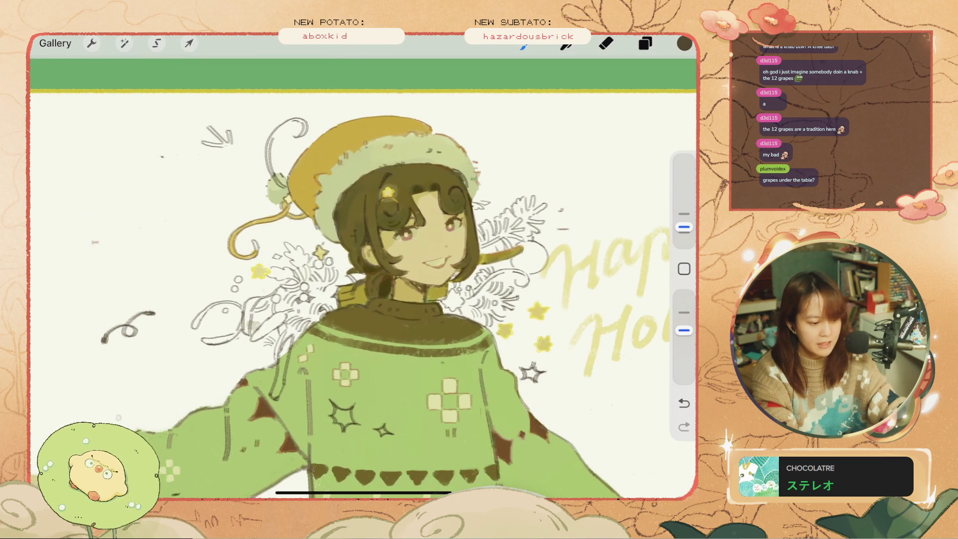
{"action": "left_click_drag", "start_coordinate": [543, 184], "coordinate": [549, 190]}
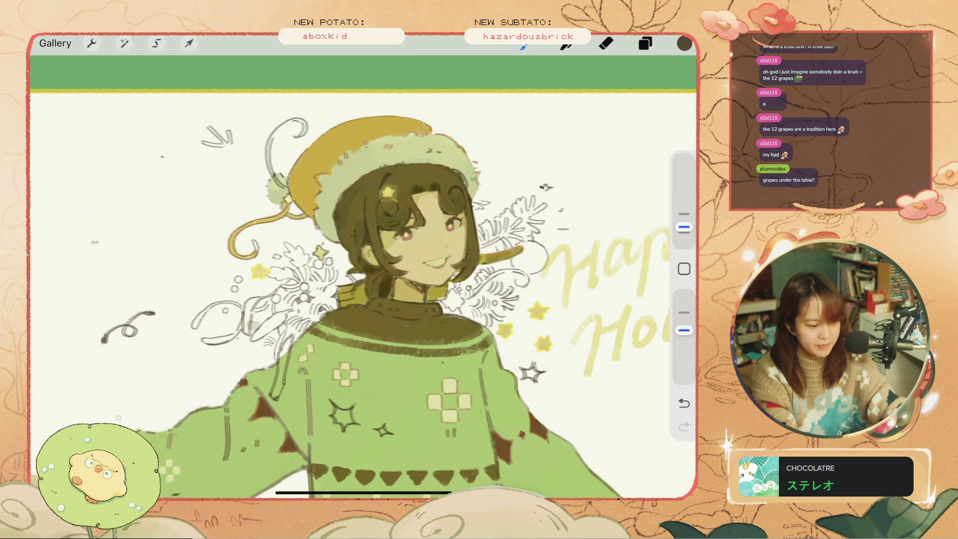
Step: Undo two paint strokes, then sketch a small mark near the girl's neck and undo it
{"action": "key", "text": "ctrl+z"}
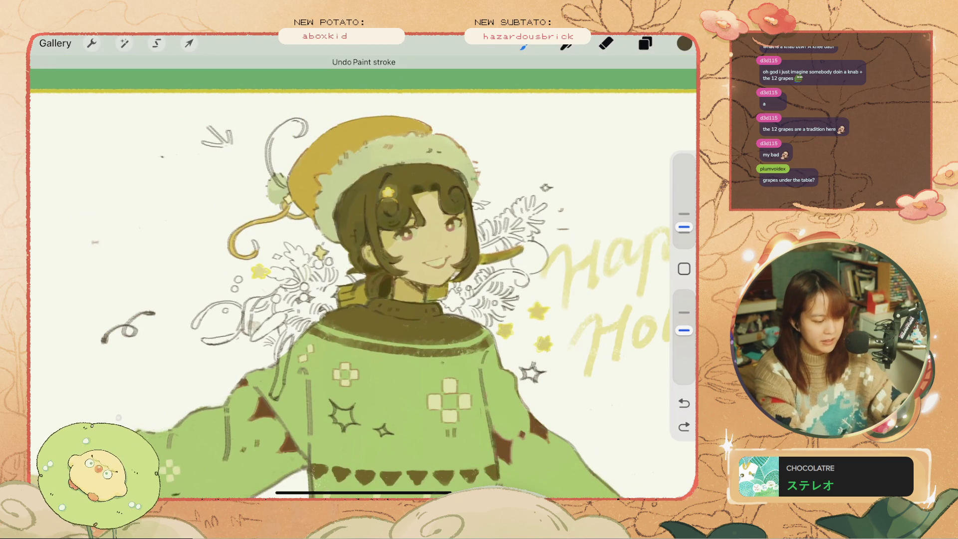
{"action": "scroll", "coordinate": [288, 288], "scroll_direction": "up", "scroll_amount": 2}
{"action": "scroll", "coordinate": [429, 224], "scroll_direction": "up", "scroll_amount": 2}
{"action": "key", "text": "ctrl+z"}
{"action": "mouse_move", "coordinate": [302, 307]}
{"action": "left_mouse_down"}
{"action": "mouse_move", "coordinate": [308, 323]}
{"action": "mouse_move", "coordinate": [316, 309]}
{"action": "left_mouse_up"}
{"action": "key", "text": "ctrl+z"}
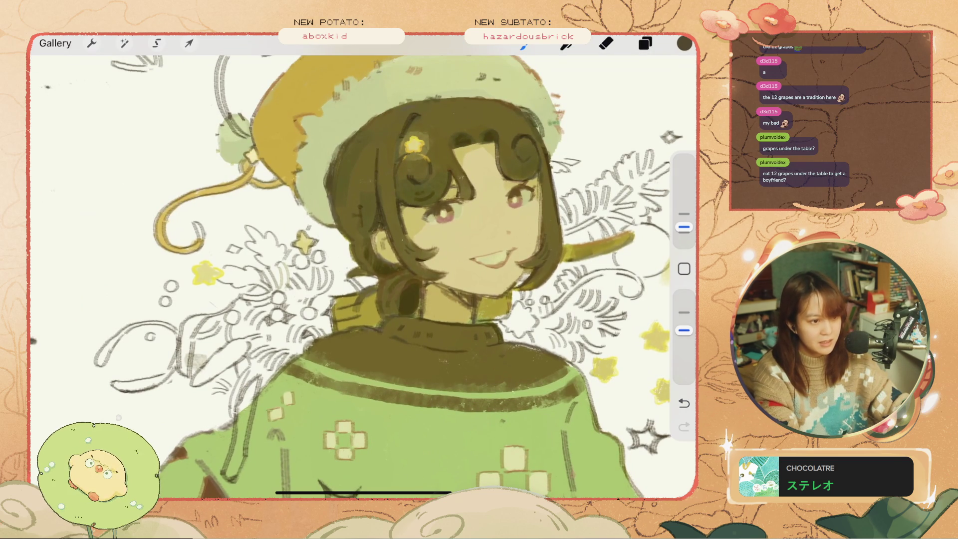
Step: Clear the strokes near the collar, then draw a small C-shaped curl and circle there
{"action": "key", "text": "ctrl+z"}
{"action": "key", "text": "ctrl+z"}
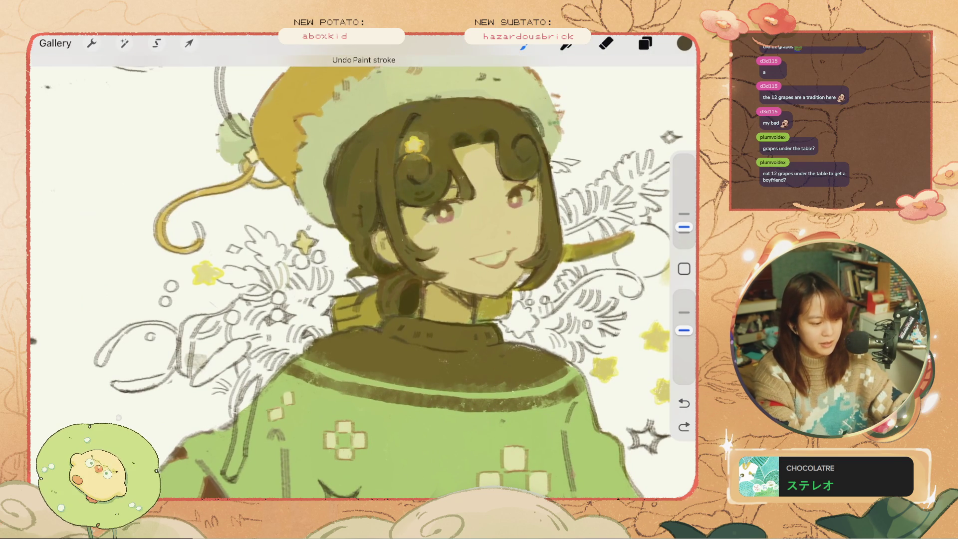
{"action": "key", "text": "ctrl+z"}
{"action": "scroll", "coordinate": [364, 274], "scroll_direction": "up", "scroll_amount": 2}
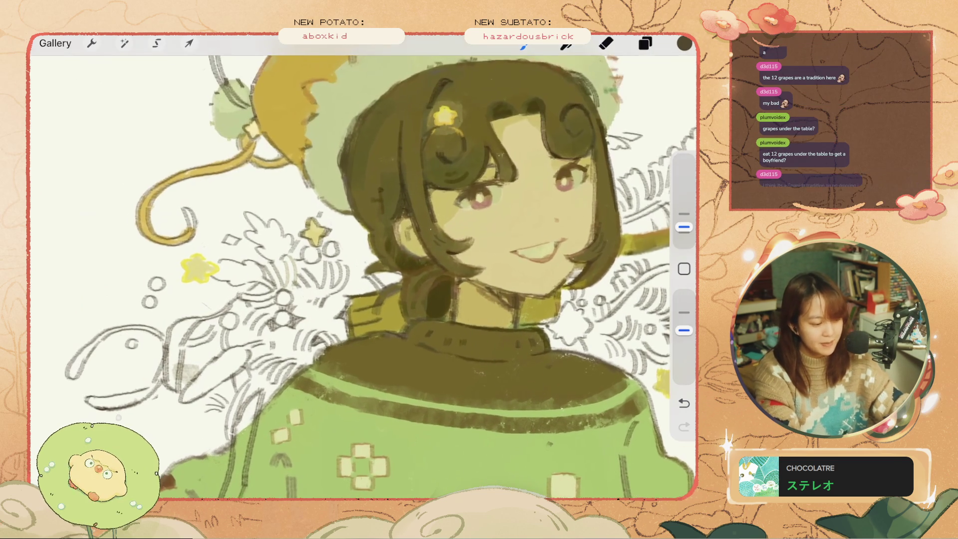
{"action": "key", "text": "ctrl+z"}
{"action": "mouse_move", "coordinate": [325, 305]}
{"action": "left_mouse_down"}
{"action": "mouse_move", "coordinate": [314, 313]}
{"action": "mouse_move", "coordinate": [322, 320]}
{"action": "mouse_move", "coordinate": [320, 305]}
{"action": "mouse_move", "coordinate": [315, 315]}
{"action": "left_mouse_up"}
{"action": "key", "text": "ctrl+z"}
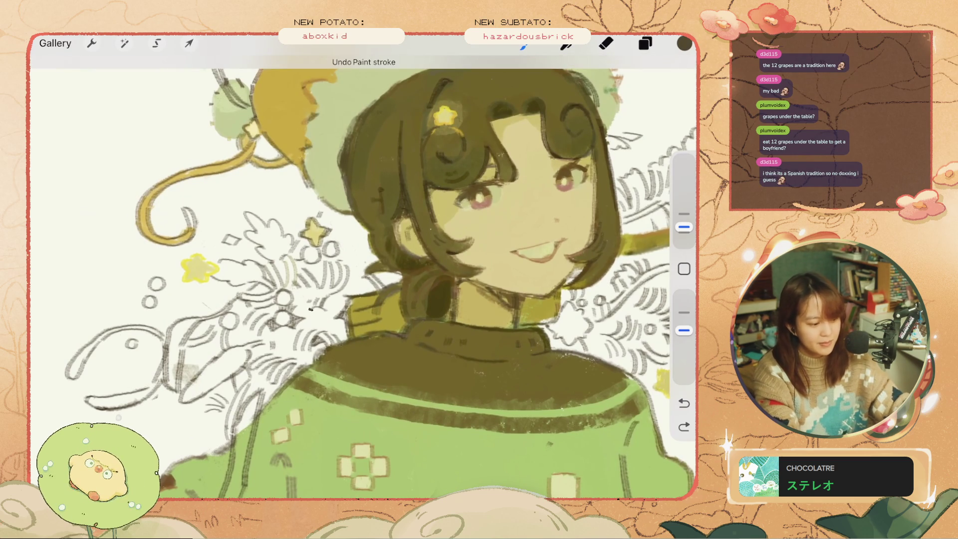
{"action": "left_click_drag", "start_coordinate": [310, 313], "coordinate": [324, 312]}
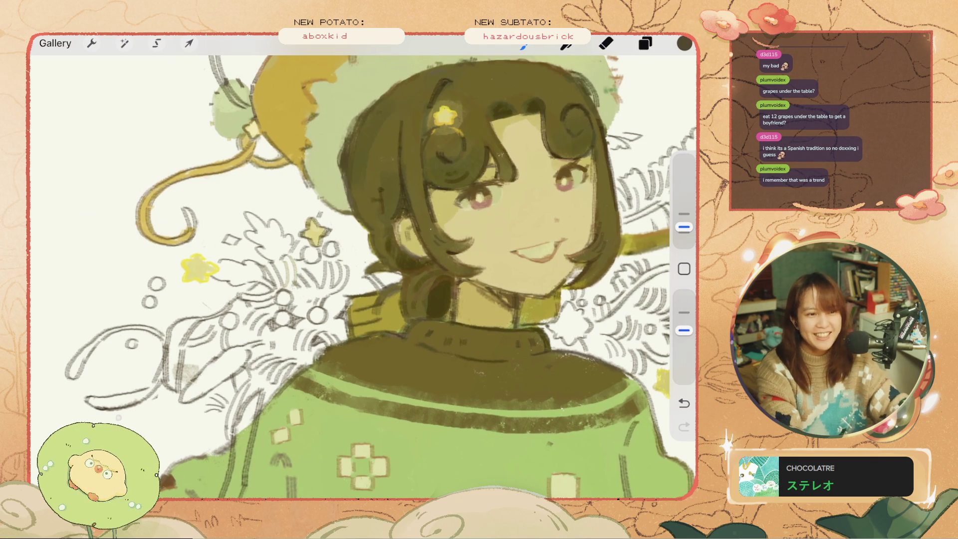
Step: Toggle to the Eraser and back to the Brush
{"action": "scroll", "coordinate": [364, 272], "scroll_direction": "down", "scroll_amount": 3}
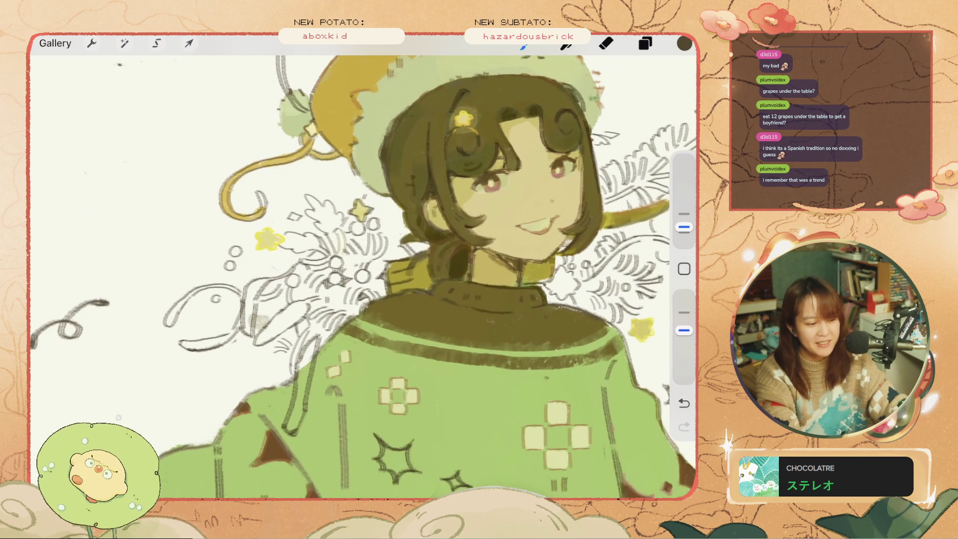
{"action": "scroll", "coordinate": [363, 274], "scroll_direction": "up", "scroll_amount": 2}
{"action": "key", "text": "e"}
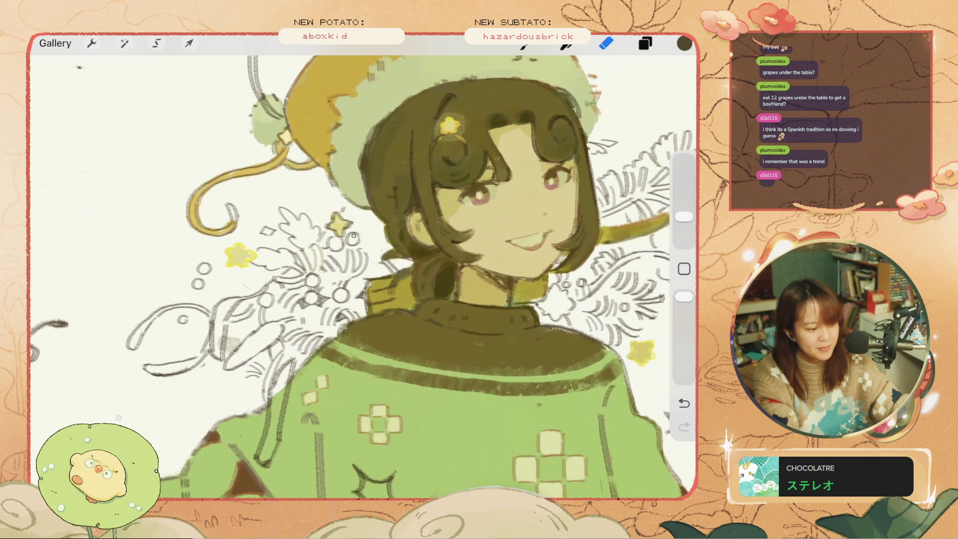
{"action": "key", "text": "b"}
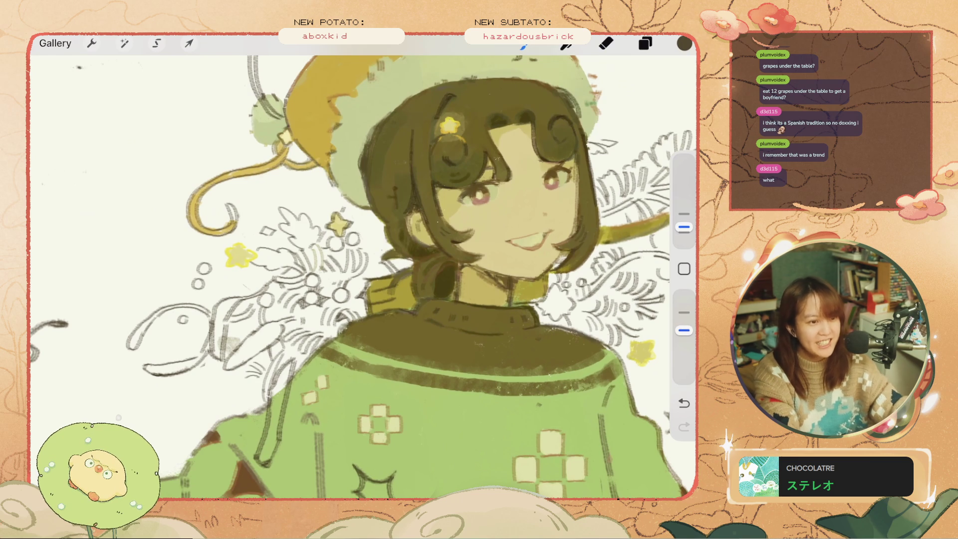
Step: Draw a small circle near the girl's hair, then undo it and the stroke before it
{"action": "key", "text": "ctrl+z"}
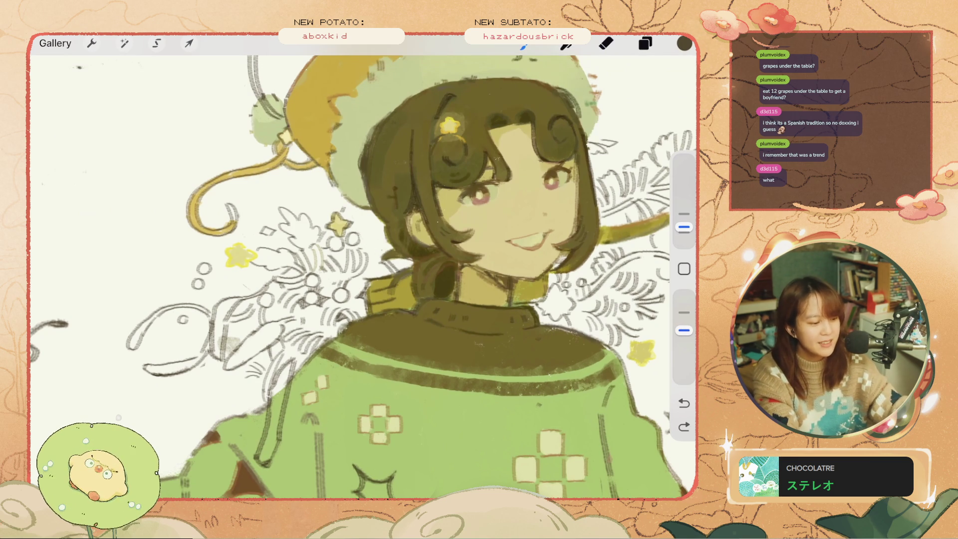
{"action": "left_click_drag", "start_coordinate": [362, 216], "coordinate": [364, 222]}
{"action": "key", "text": "ctrl+z"}
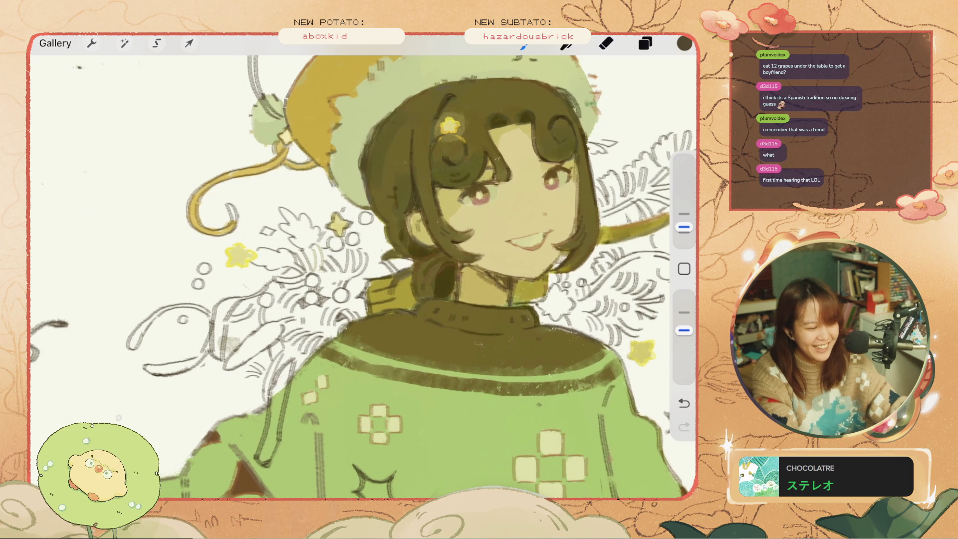
{"action": "key", "text": "ctrl+z"}
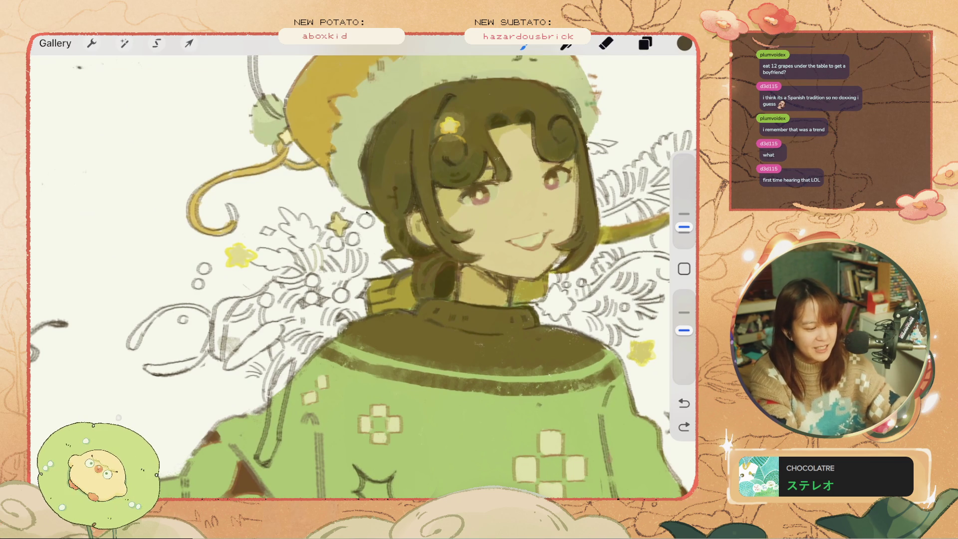
{"action": "scroll", "coordinate": [363, 266], "scroll_direction": "down", "scroll_amount": 5}
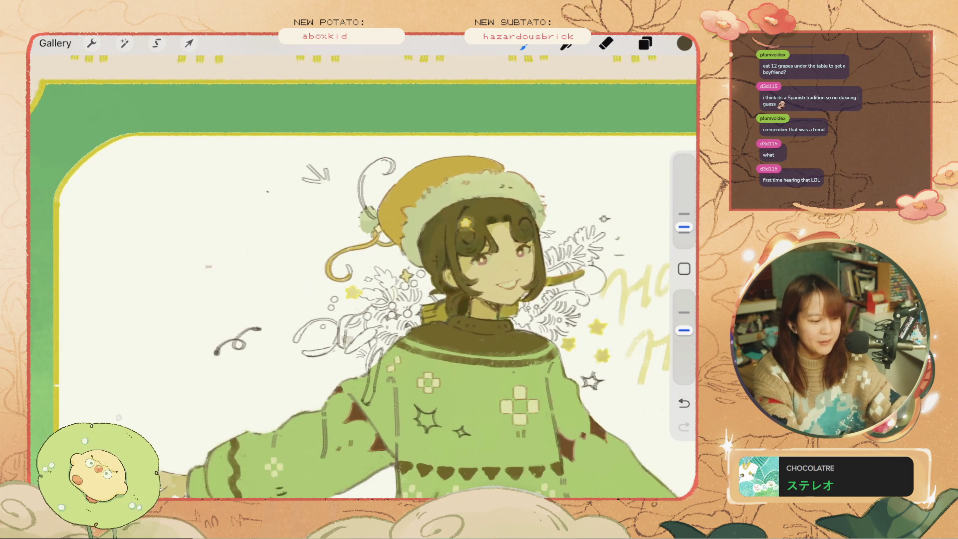
{"action": "scroll", "coordinate": [363, 266], "scroll_direction": "up", "scroll_amount": 5}
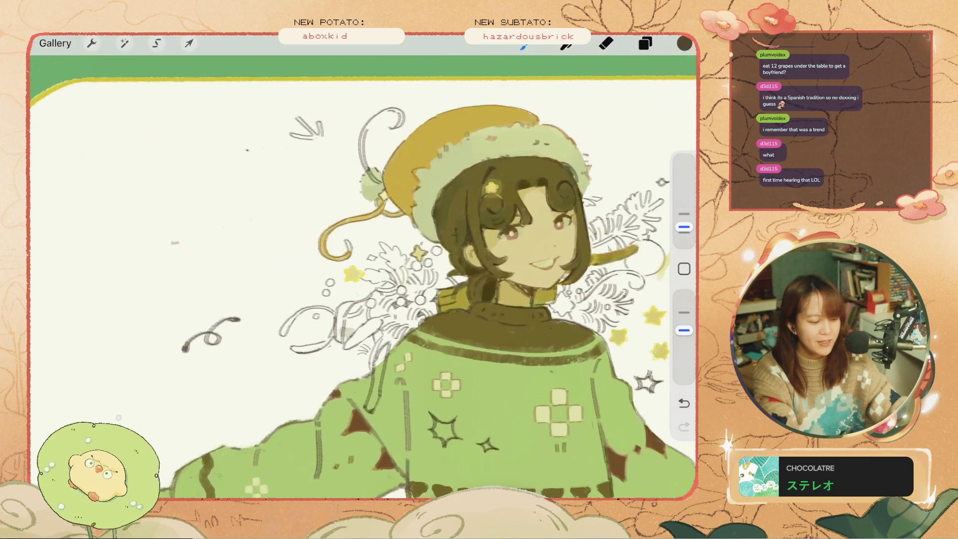
{"action": "scroll", "coordinate": [363, 267], "scroll_direction": "up", "scroll_amount": 1}
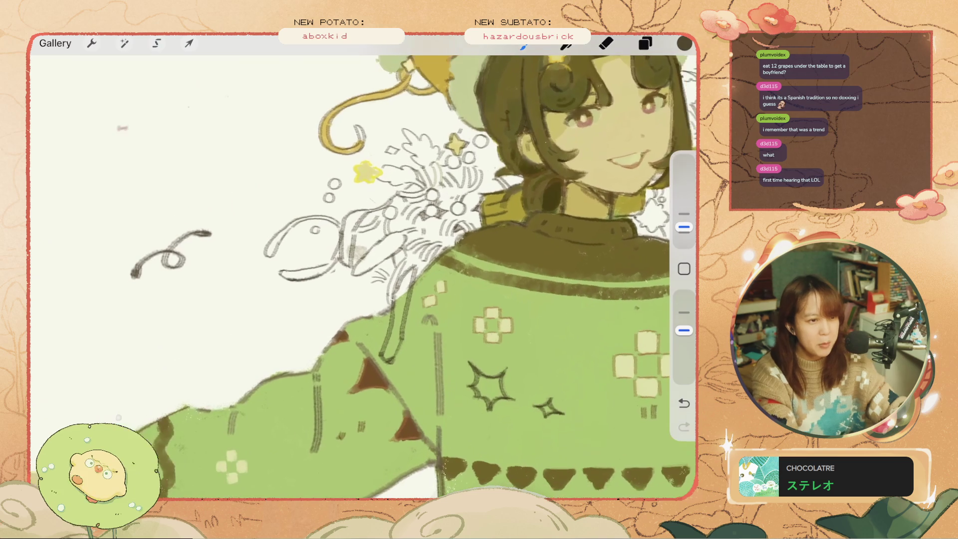
{"action": "mouse_move", "coordinate": [684, 227]}
{"action": "left_mouse_down"}
{"action": "mouse_move", "coordinate": [684, 214]}
{"action": "mouse_move", "coordinate": [684, 227]}
{"action": "left_mouse_up"}
{"action": "key", "text": "ctrl+z"}
{"action": "left_click_drag", "start_coordinate": [402, 335], "coordinate": [395, 358]}
{"action": "key", "text": "ctrl+z"}
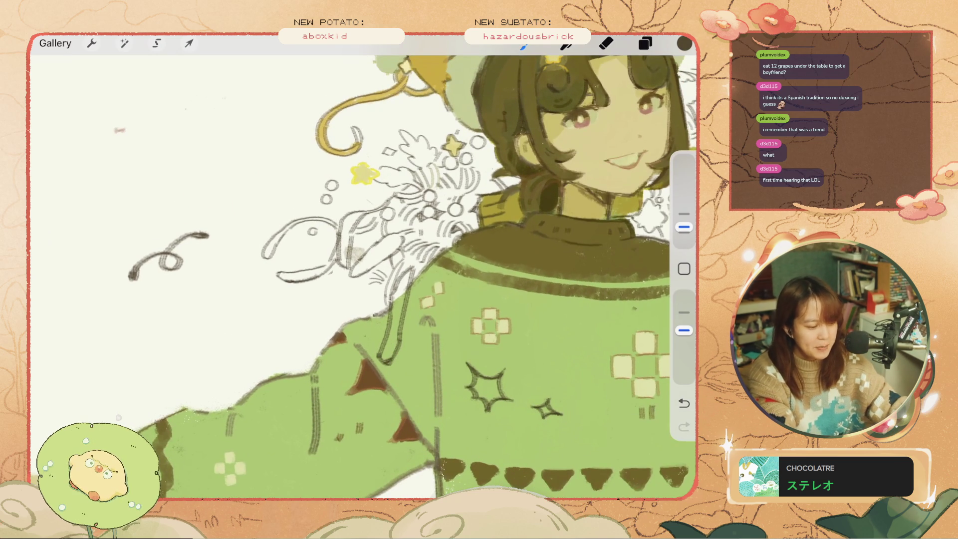
{"action": "key", "text": "ctrl+z"}
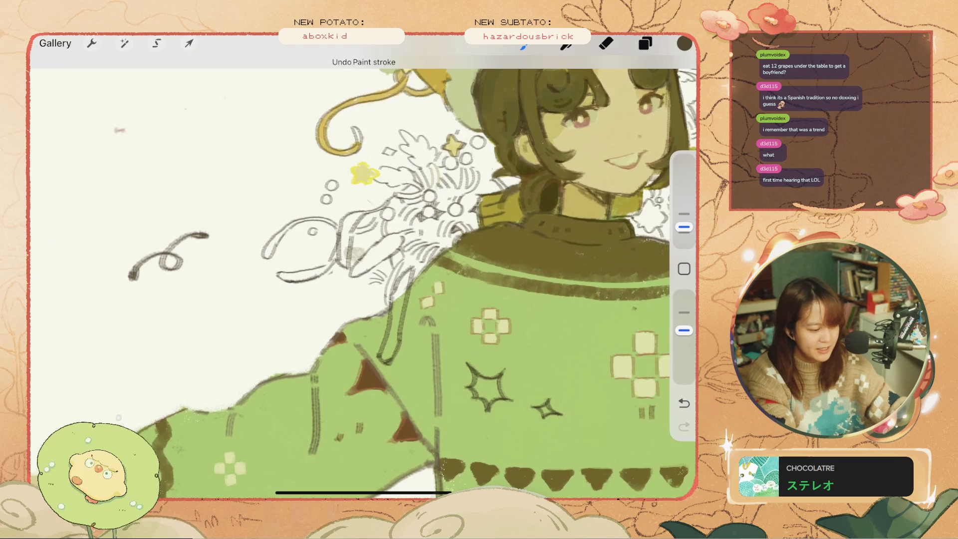
{"action": "scroll", "coordinate": [364, 270], "scroll_direction": "down", "scroll_amount": 5}
{"action": "scroll", "coordinate": [364, 270], "scroll_direction": "up", "scroll_amount": 4}
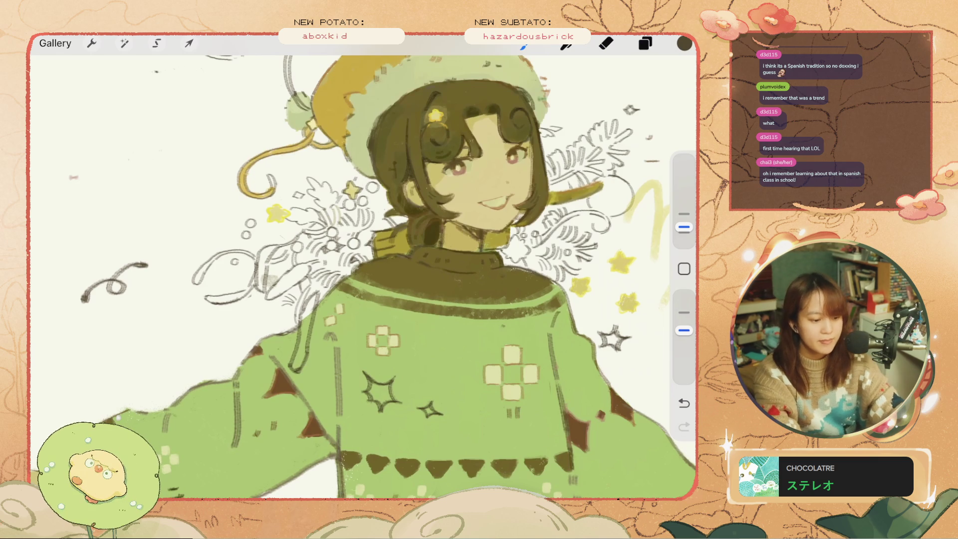
Step: Undo the last stroke, shrink the brush, and try a mark right of the collar, then undo it
{"action": "scroll", "coordinate": [363, 277], "scroll_direction": "up", "scroll_amount": 5}
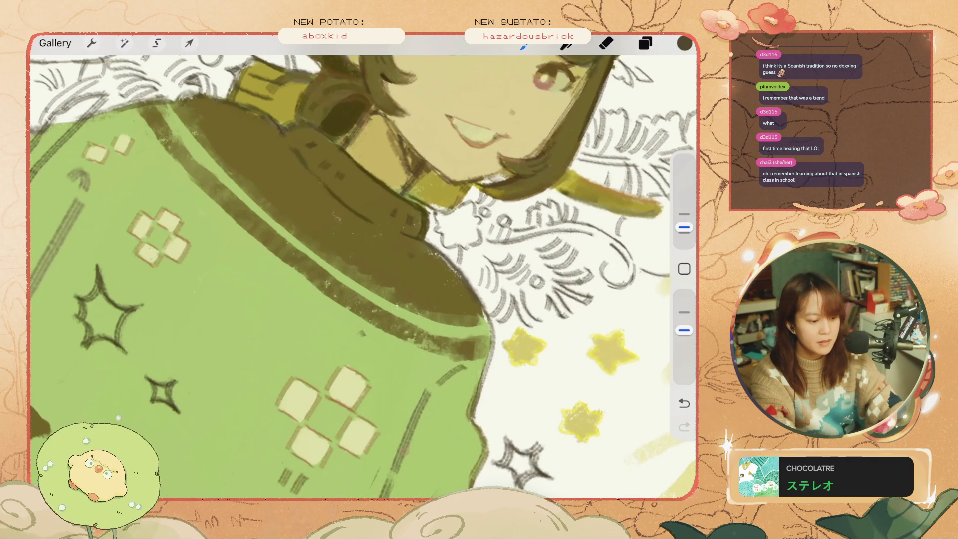
{"action": "key", "text": "ctrl+z"}
{"action": "mouse_move", "coordinate": [684, 227]}
{"action": "left_mouse_down"}
{"action": "mouse_move", "coordinate": [684, 213]}
{"action": "mouse_move", "coordinate": [684, 227]}
{"action": "left_mouse_up"}
{"action": "left_click_drag", "start_coordinate": [529, 252], "coordinate": [544, 277]}
{"action": "key", "text": "ctrl+z"}
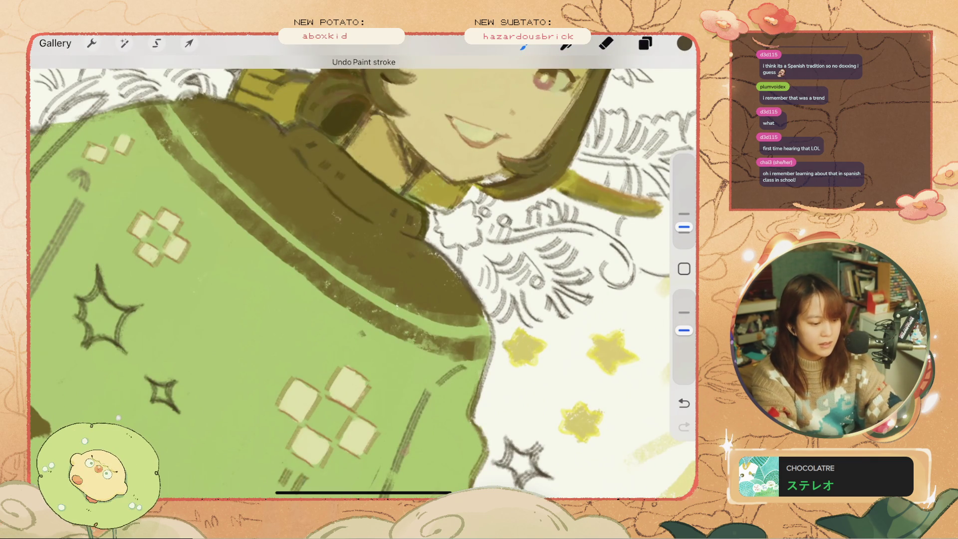
Step: Try small arcs left of the hat and face, undoing each attempt
{"action": "scroll", "coordinate": [363, 277], "scroll_direction": "down", "scroll_amount": 5}
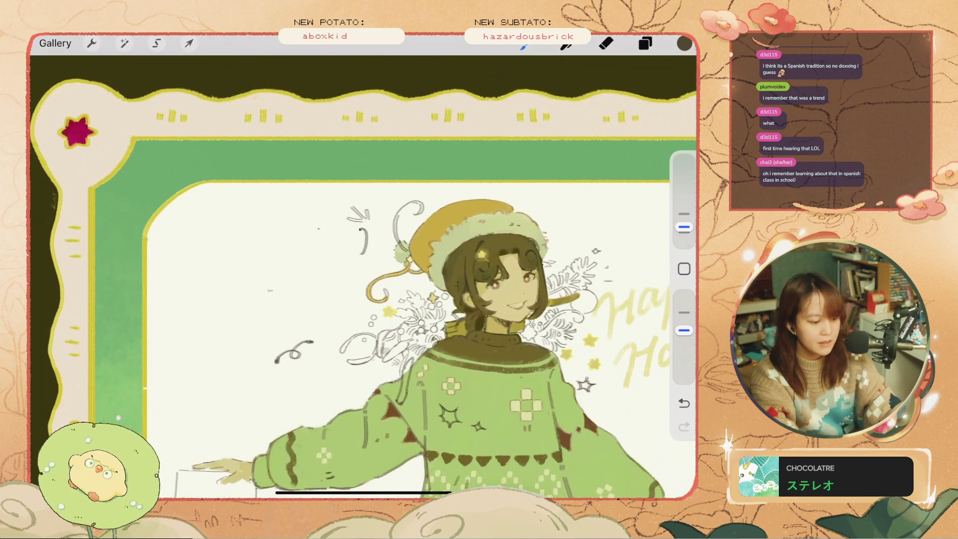
{"action": "scroll", "coordinate": [363, 278], "scroll_direction": "up", "scroll_amount": 5}
{"action": "left_click_drag", "start_coordinate": [259, 293], "coordinate": [289, 292]}
{"action": "key", "text": "ctrl+z"}
{"action": "left_click_drag", "start_coordinate": [286, 246], "coordinate": [307, 228]}
{"action": "key", "text": "ctrl+z"}
{"action": "mouse_move", "coordinate": [259, 256]}
{"action": "left_mouse_down"}
{"action": "mouse_move", "coordinate": [282, 249]}
{"action": "mouse_move", "coordinate": [254, 288]}
{"action": "left_mouse_up"}
{"action": "key", "text": "ctrl+z"}
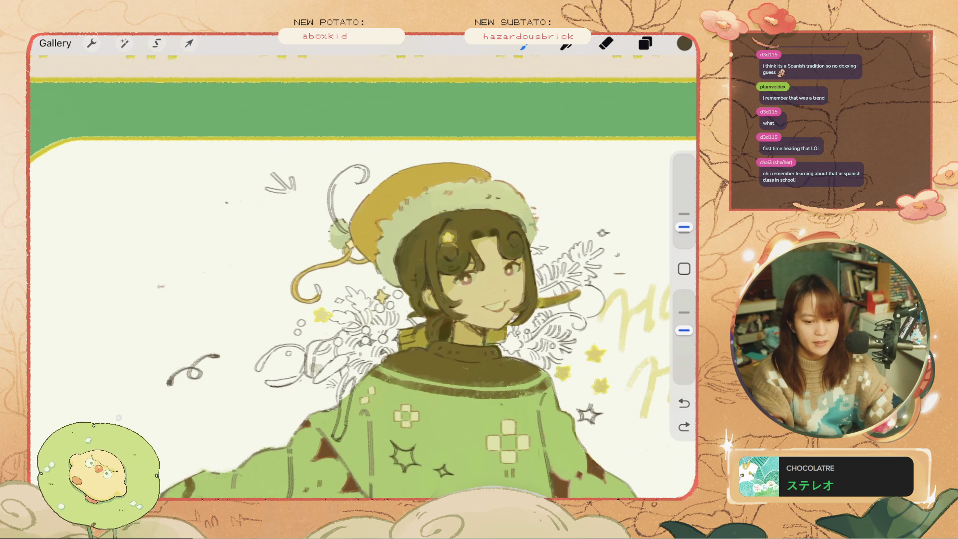
Step: Undo a trial stroke across the sweater and the small marks on the hat
{"action": "scroll", "coordinate": [363, 267], "scroll_direction": "down", "scroll_amount": 5}
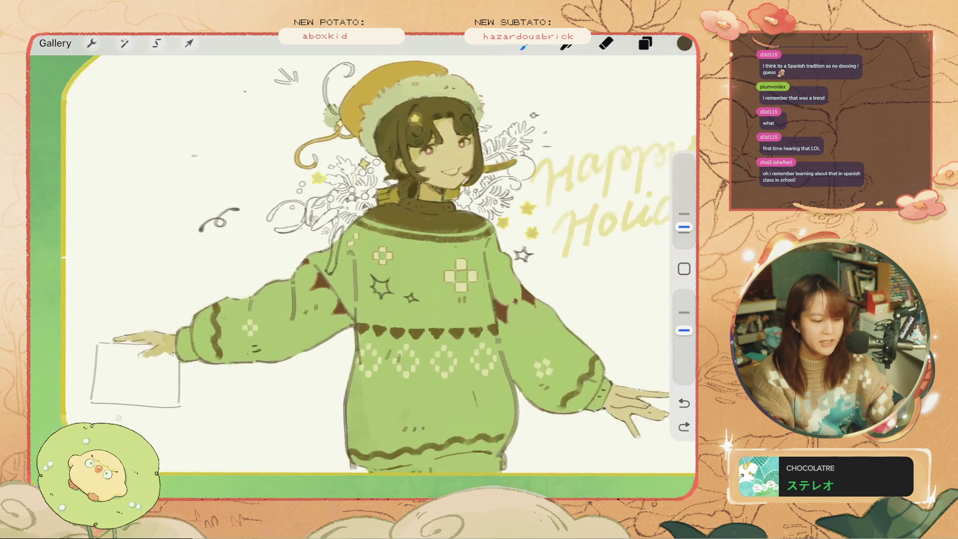
{"action": "left_click_drag", "start_coordinate": [419, 313], "coordinate": [486, 313]}
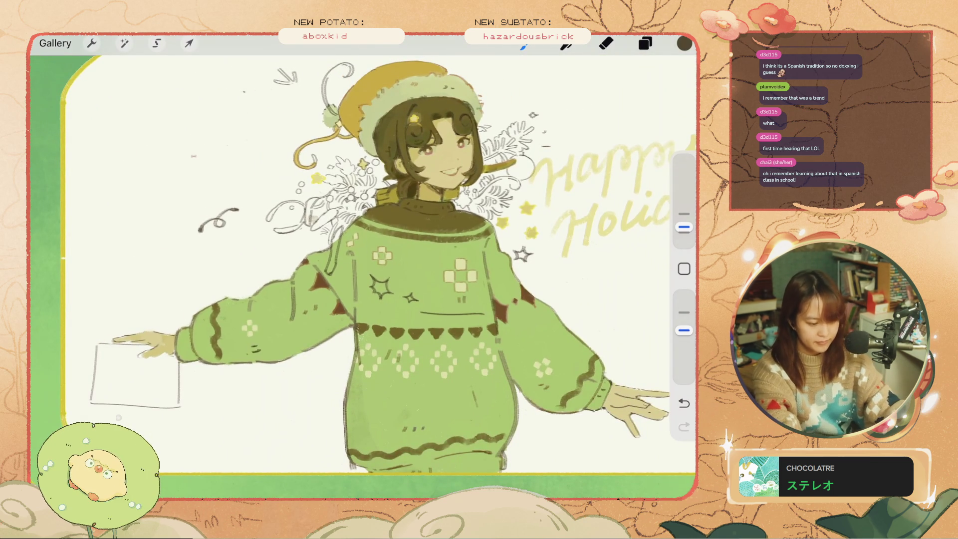
{"action": "key", "text": "ctrl+z"}
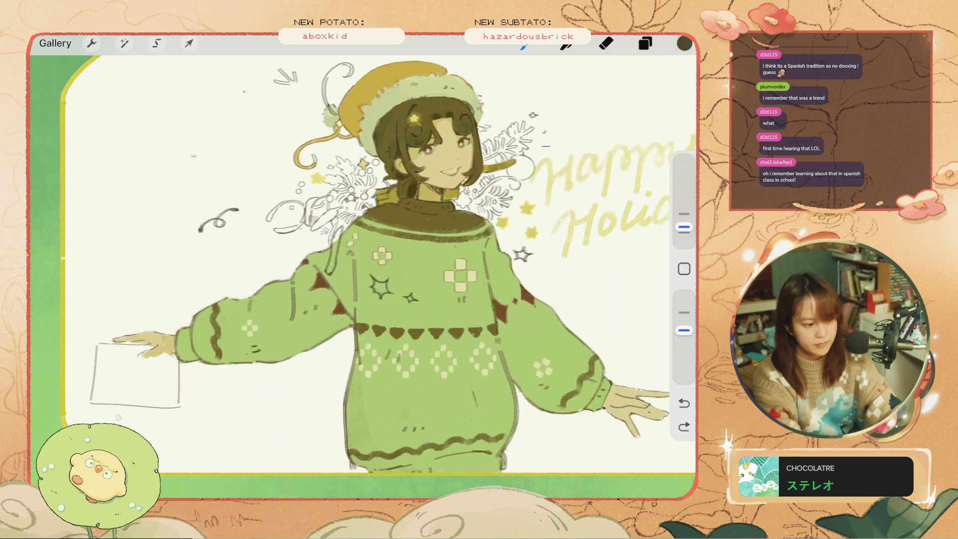
{"action": "scroll", "coordinate": [364, 274], "scroll_direction": "up", "scroll_amount": 5}
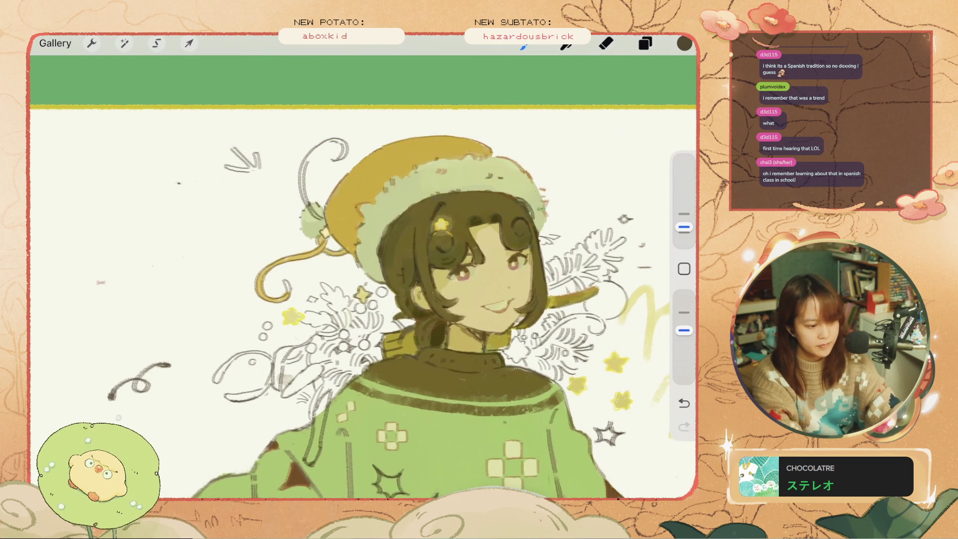
{"action": "key", "text": "ctrl+z"}
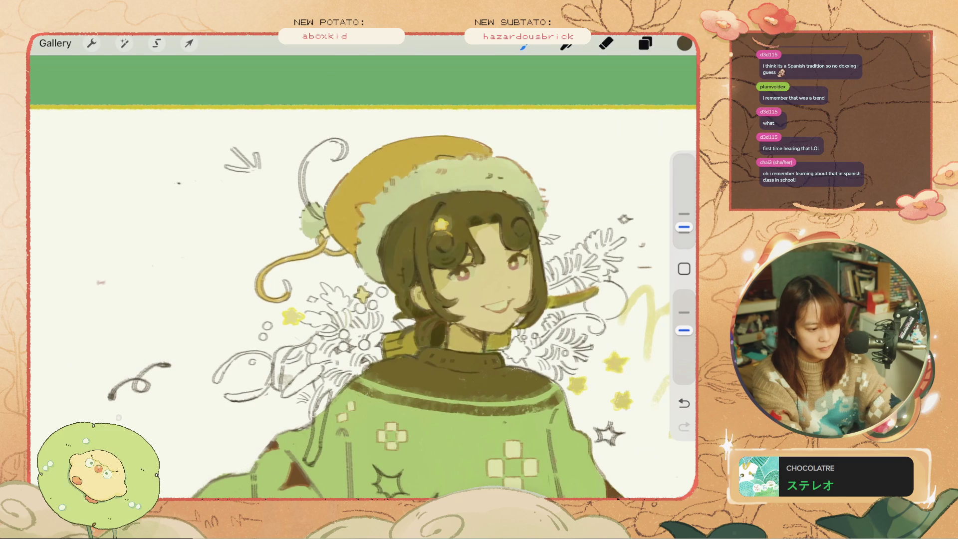
{"action": "key", "text": "ctrl+z"}
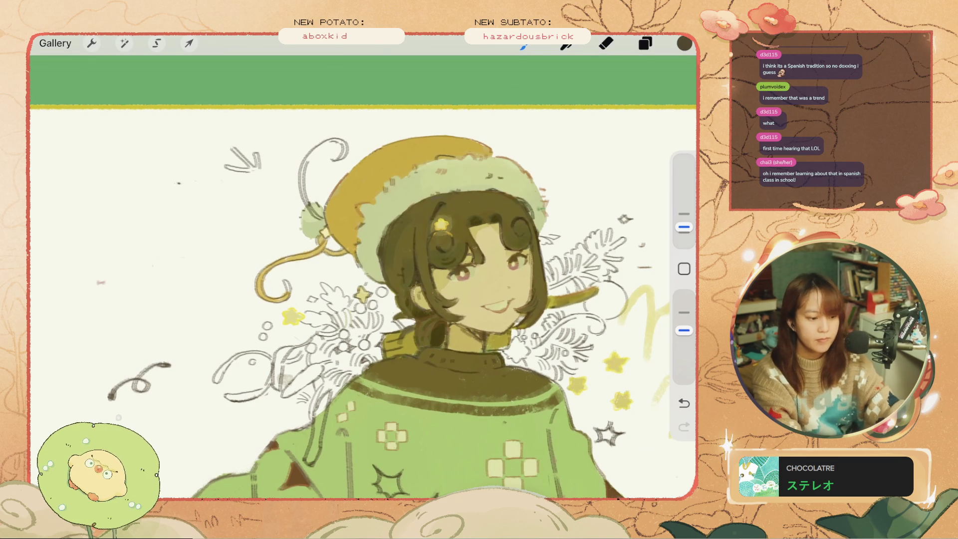
Step: Undo, redo, and undo again the strokes near the hat and on the sweater
{"action": "scroll", "coordinate": [363, 300], "scroll_direction": "down", "scroll_amount": 3}
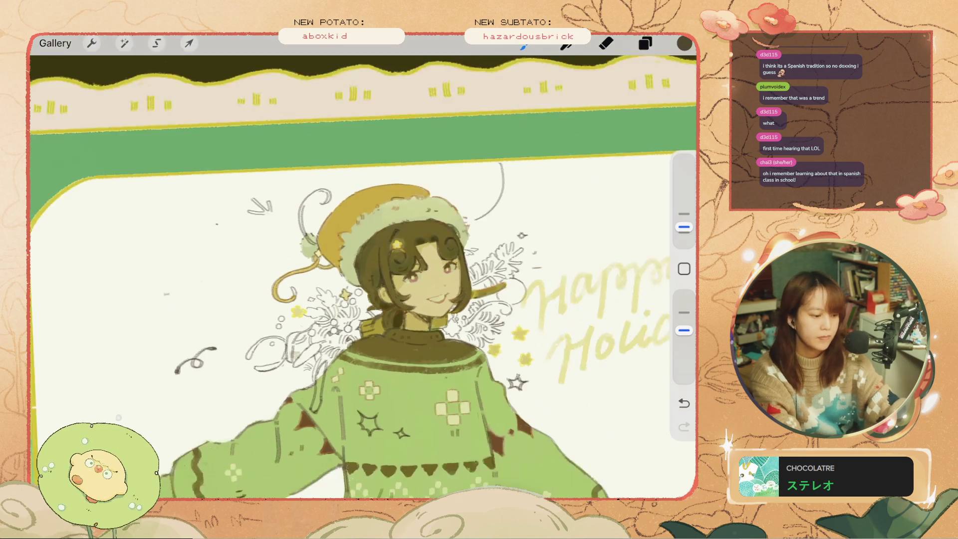
{"action": "key", "text": "ctrl+z"}
{"action": "key", "text": "ctrl+z"}
{"action": "key", "text": "ctrl+shift+z"}
{"action": "scroll", "coordinate": [364, 300], "scroll_direction": "down", "scroll_amount": 2}
{"action": "key", "text": "ctrl+z"}
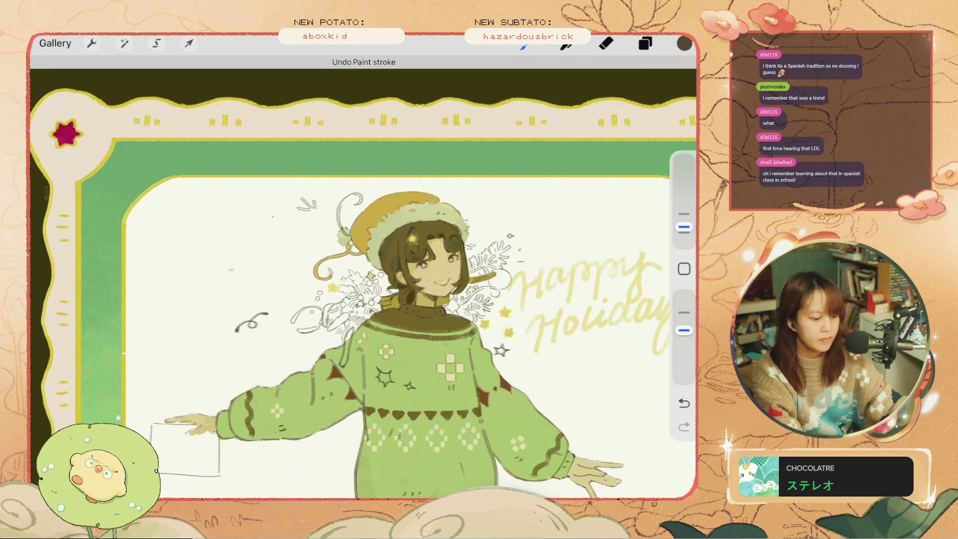
{"action": "scroll", "coordinate": [363, 277], "scroll_direction": "up", "scroll_amount": 3}
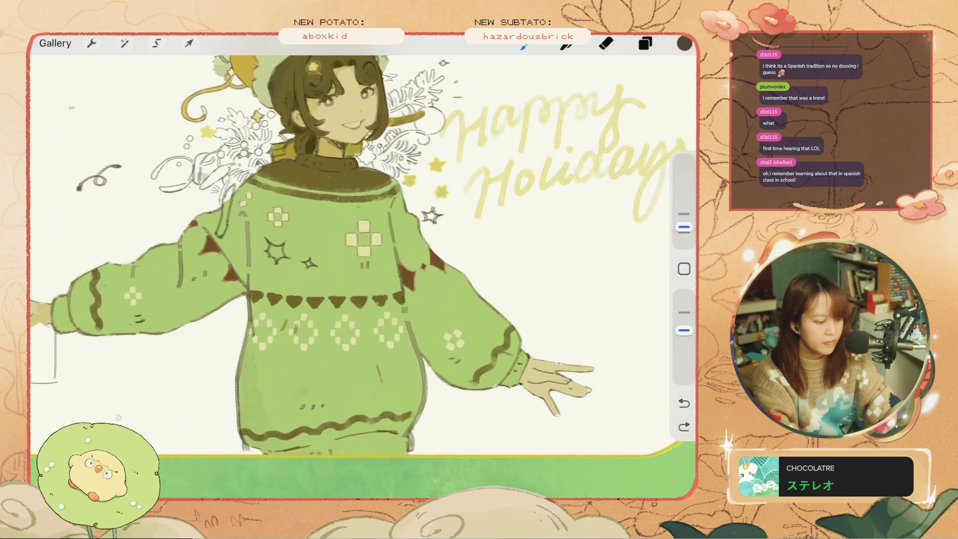
{"action": "scroll", "coordinate": [363, 278], "scroll_direction": "up", "scroll_amount": 2}
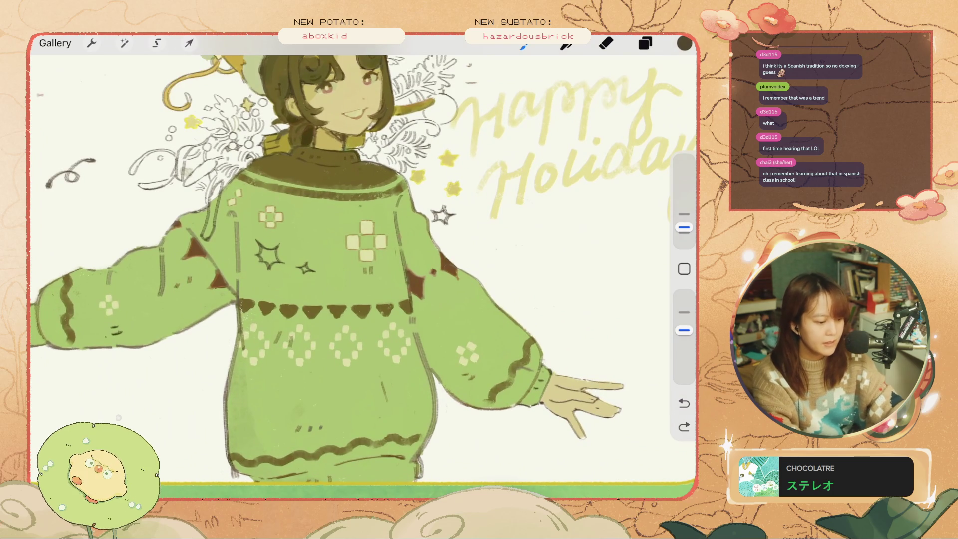
{"action": "key", "text": "ctrl+z"}
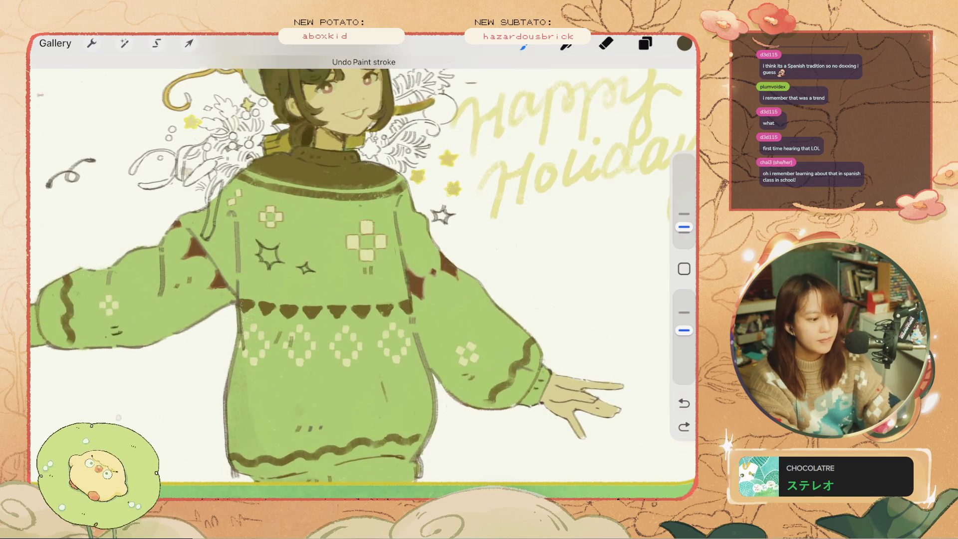
{"action": "scroll", "coordinate": [363, 277], "scroll_direction": "up", "scroll_amount": 3}
Step: Sample the pale yellow from the hair clip and make Layer 26 active
{"action": "left_click", "coordinate": [330, 119]}
{"action": "scroll", "coordinate": [363, 277], "scroll_direction": "up", "scroll_amount": 2}
{"action": "left_click", "coordinate": [646, 43]}
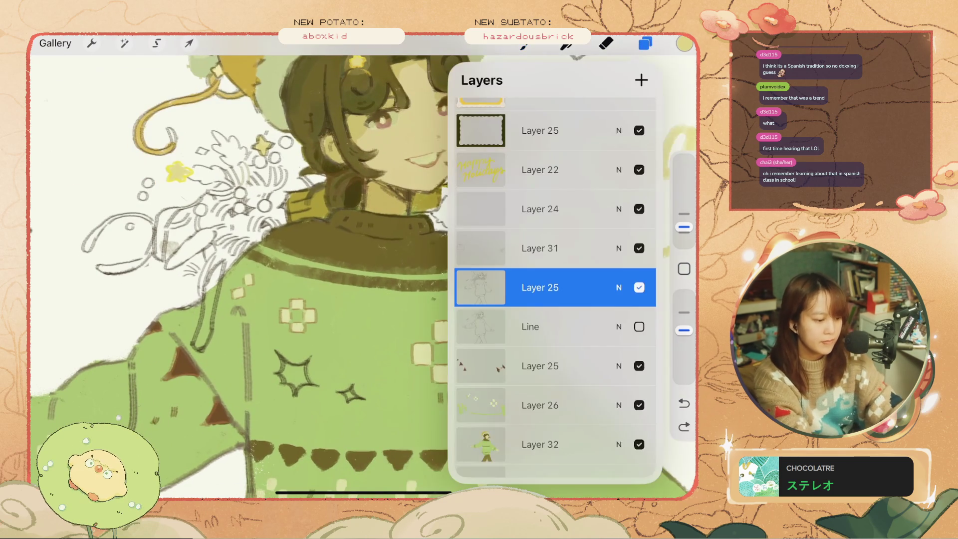
{"action": "scroll", "coordinate": [556, 283], "scroll_direction": "down", "scroll_amount": 2}
{"action": "left_click", "coordinate": [540, 342]}
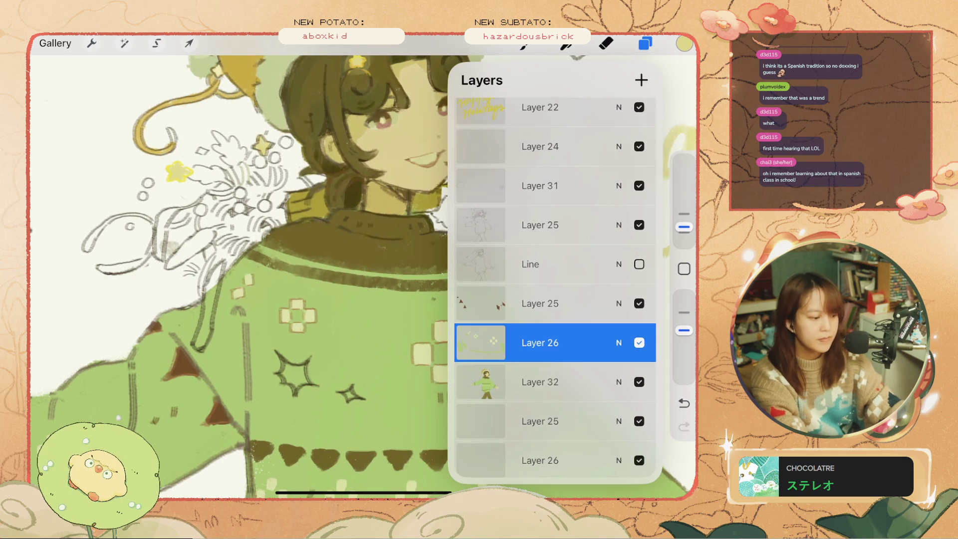
{"action": "left_click", "coordinate": [646, 43]}
Step: Pick a brush from the quick menu, make it smaller, and fill a small star pale yellow
{"action": "left_click", "coordinate": [580, 263]}
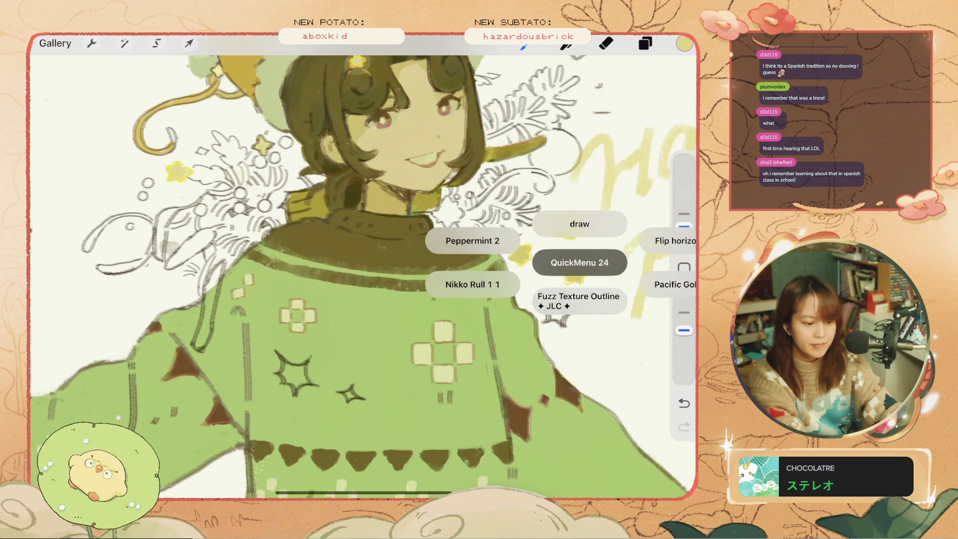
{"action": "left_click", "coordinate": [579, 301]}
{"action": "mouse_move", "coordinate": [294, 369]}
{"action": "left_mouse_down"}
{"action": "mouse_move", "coordinate": [302, 382]}
{"action": "mouse_move", "coordinate": [292, 380]}
{"action": "left_mouse_up"}
{"action": "key", "text": "ctrl+z"}
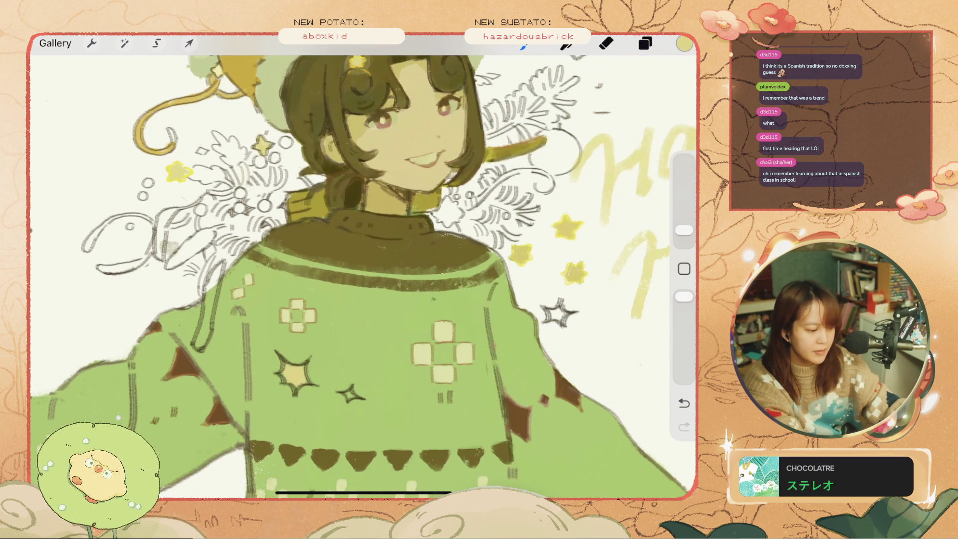
{"action": "left_click_drag", "start_coordinate": [684, 230], "coordinate": [684, 237]}
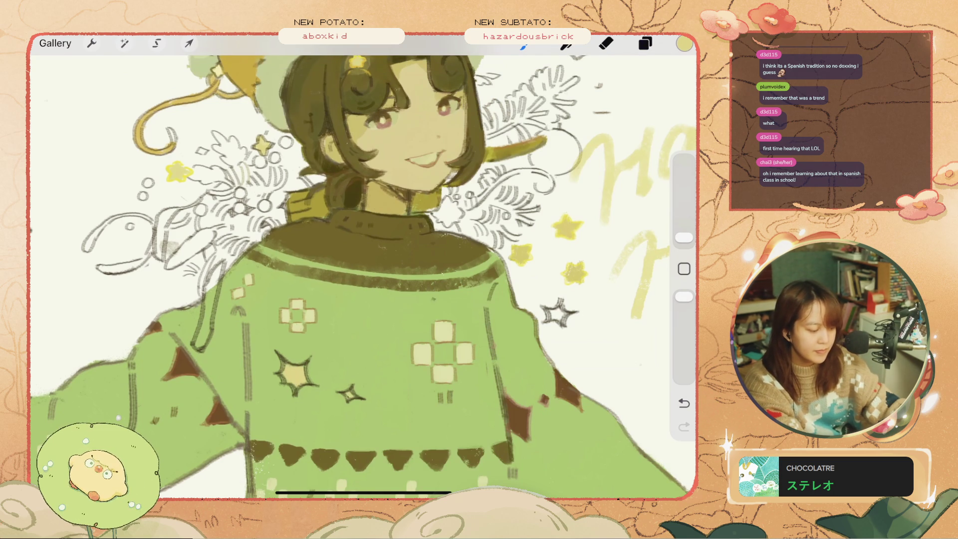
{"action": "left_click_drag", "start_coordinate": [556, 309], "coordinate": [558, 312]}
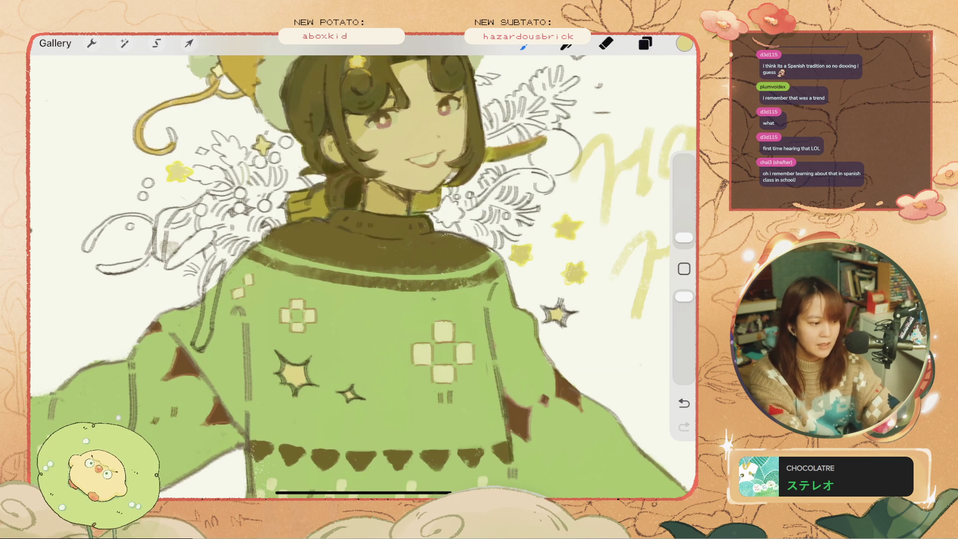
Step: Fill another small star with the pale yellow
{"action": "scroll", "coordinate": [364, 268], "scroll_direction": "down", "scroll_amount": 5}
{"action": "scroll", "coordinate": [363, 268], "scroll_direction": "up", "scroll_amount": 5}
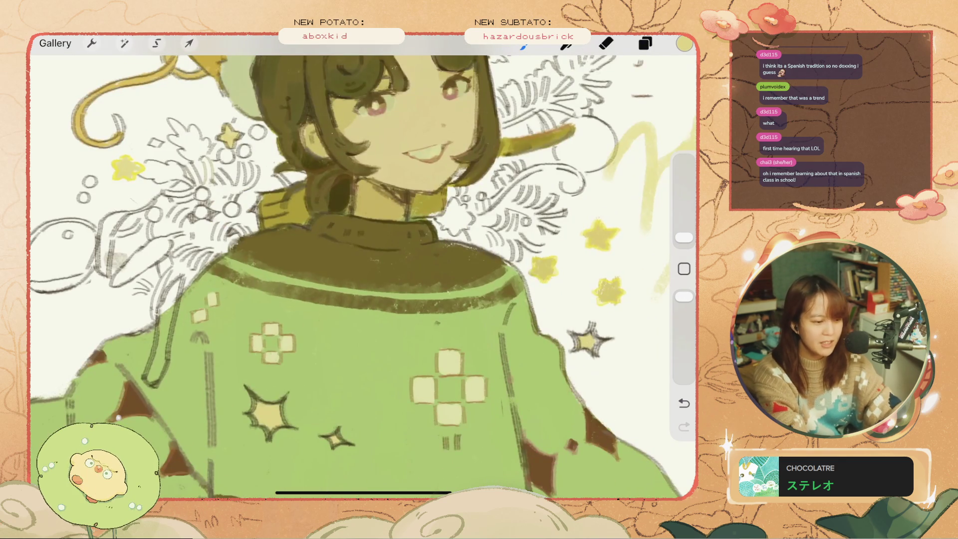
{"action": "scroll", "coordinate": [363, 268], "scroll_direction": "down", "scroll_amount": 3}
{"action": "scroll", "coordinate": [250, 225], "scroll_direction": "up", "scroll_amount": 5}
{"action": "left_click_drag", "start_coordinate": [519, 93], "coordinate": [524, 98]}
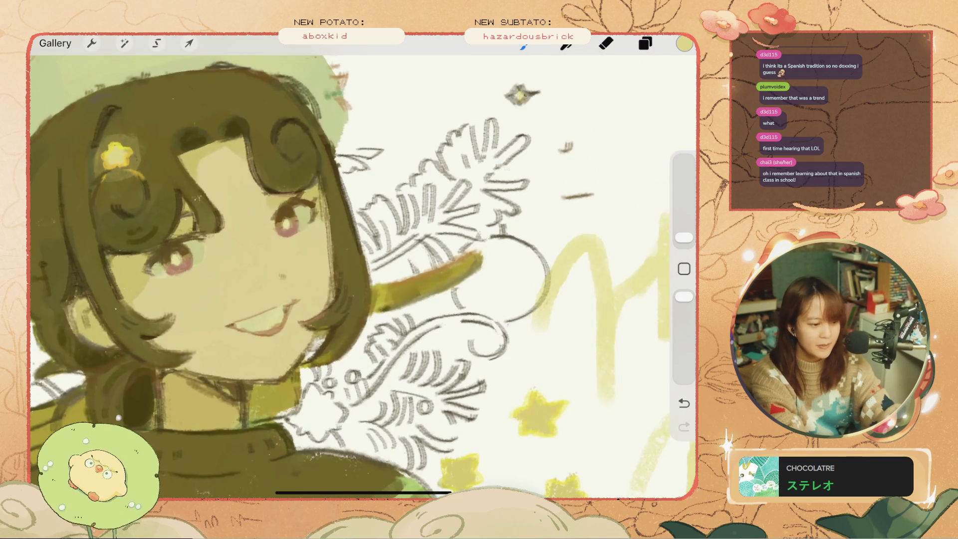
{"action": "scroll", "coordinate": [363, 268], "scroll_direction": "down", "scroll_amount": 5}
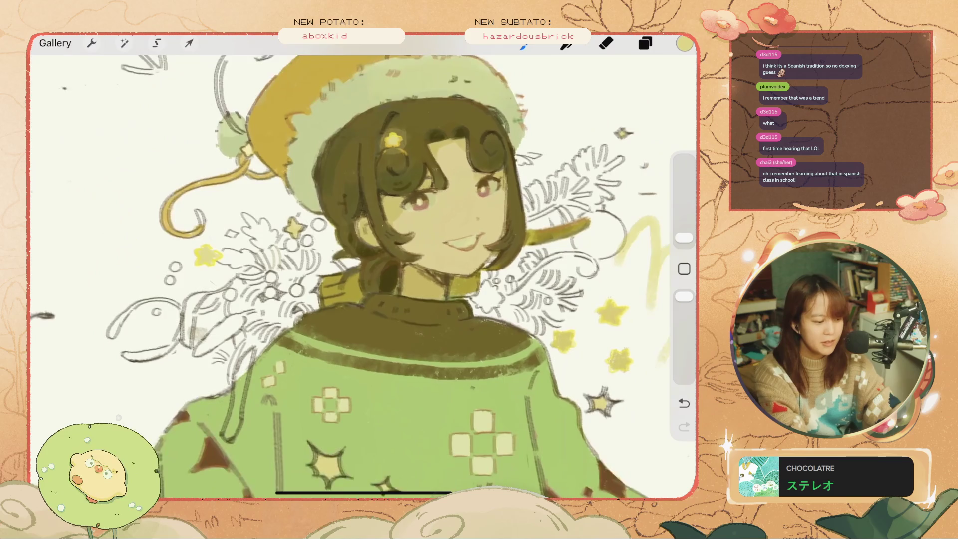
{"action": "scroll", "coordinate": [363, 268], "scroll_direction": "up", "scroll_amount": 2}
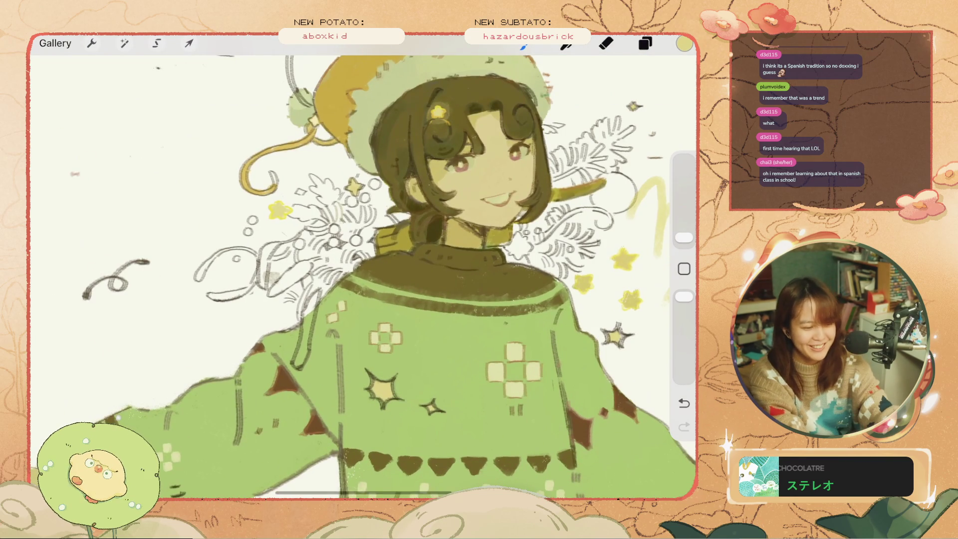
Step: Move Layer 26 above Layer 25 in the Layers list
{"action": "left_click", "coordinate": [646, 43]}
{"action": "left_click_drag", "start_coordinate": [540, 288], "coordinate": [540, 249]}
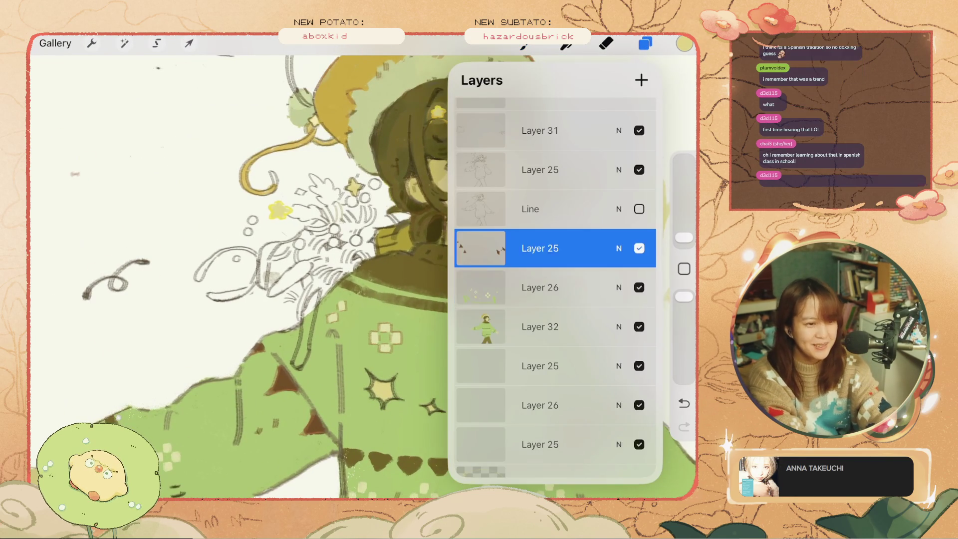
{"action": "left_click", "coordinate": [645, 43]}
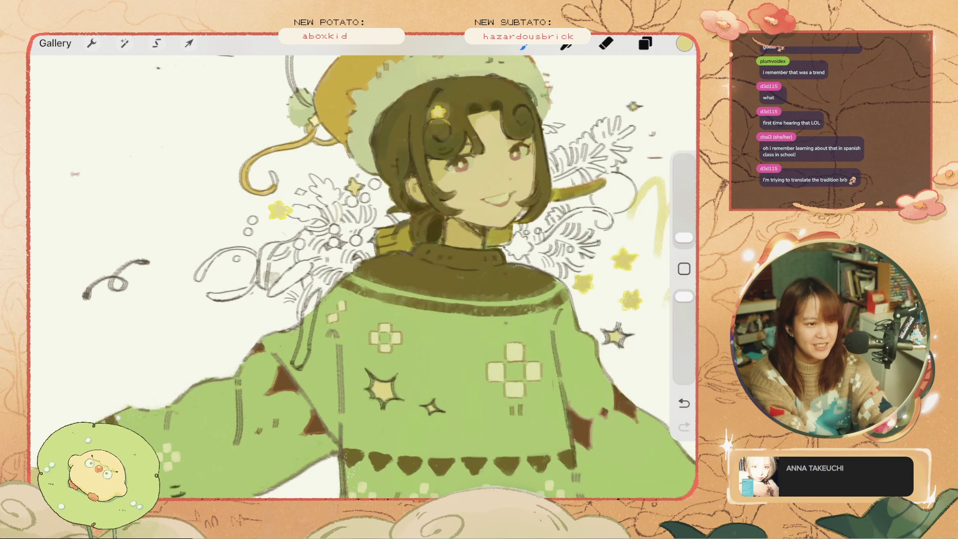
Step: Pick a dark green in the Colors panel, shifting the hue from yellow to green
{"action": "left_click", "coordinate": [684, 43]}
{"action": "left_click", "coordinate": [512, 181]}
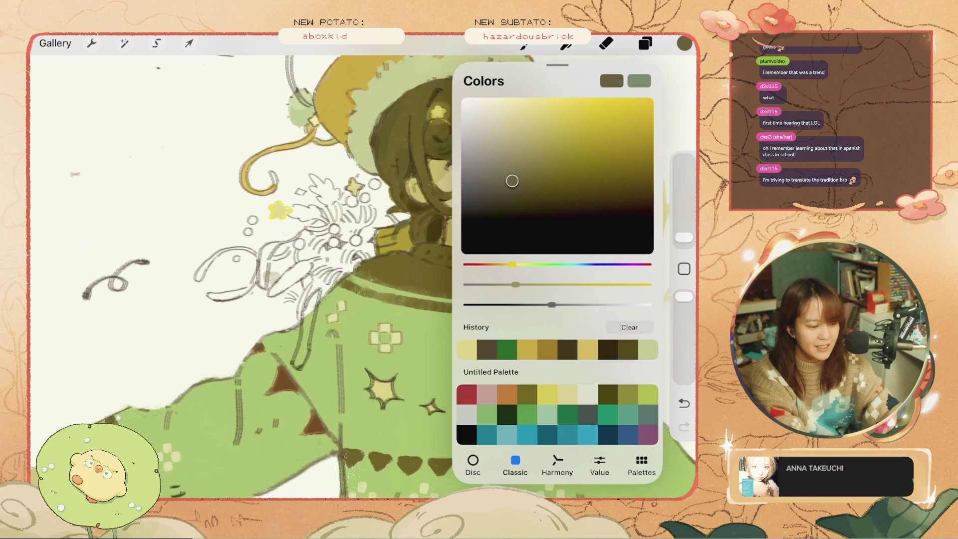
{"action": "left_click_drag", "start_coordinate": [513, 264], "coordinate": [540, 264]}
{"action": "left_click_drag", "start_coordinate": [512, 181], "coordinate": [509, 195]}
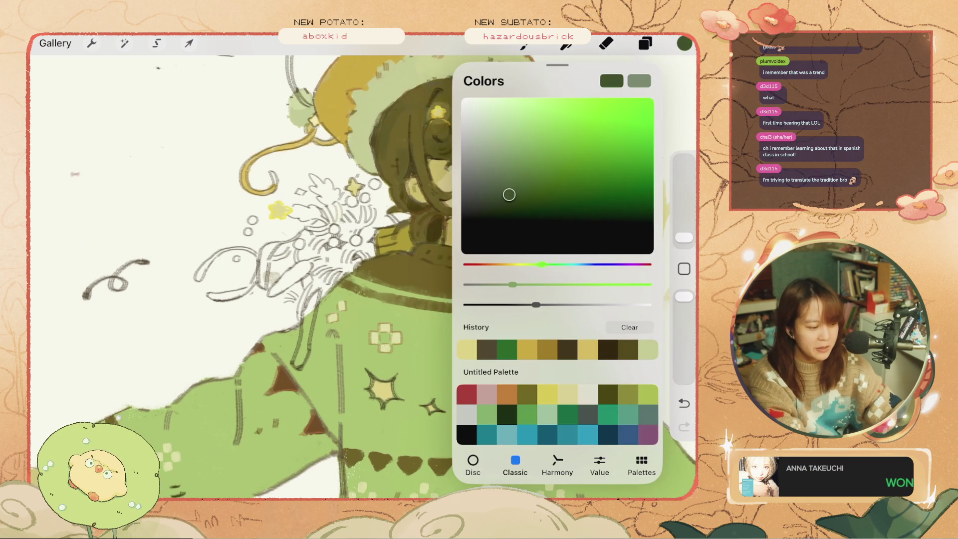
Step: Set the brush size to about 3% and paint a dark green stroke on the sweater's left edge
{"action": "left_click", "coordinate": [684, 43]}
{"action": "left_click", "coordinate": [685, 402]}
{"action": "left_click_drag", "start_coordinate": [685, 238], "coordinate": [684, 233]}
{"action": "left_click_drag", "start_coordinate": [315, 295], "coordinate": [305, 322]}
Step: Switch to a lighter green and paint it over the dark stroke near the left shoulder
{"action": "left_click", "coordinate": [685, 43]}
{"action": "left_click_drag", "start_coordinate": [524, 181], "coordinate": [528, 166]}
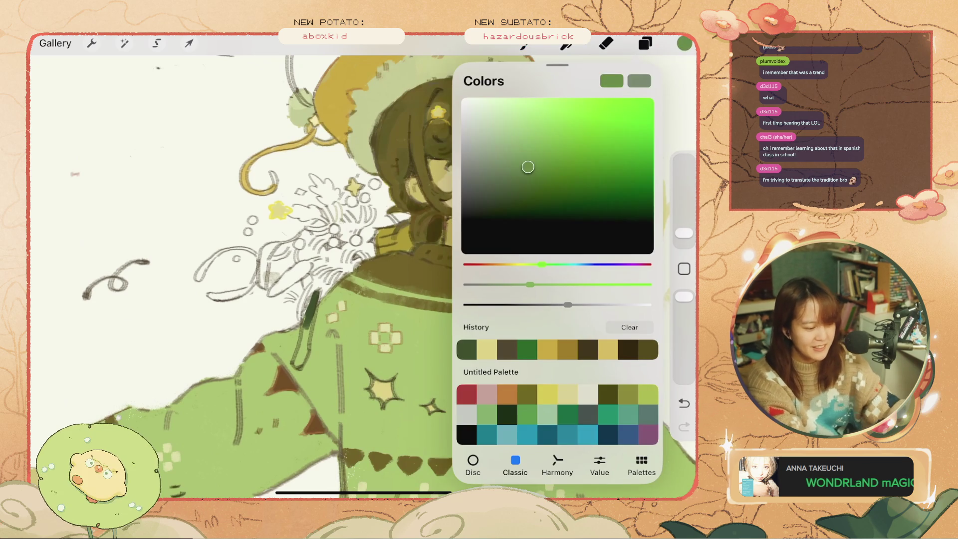
{"action": "left_click_drag", "start_coordinate": [313, 299], "coordinate": [293, 369]}
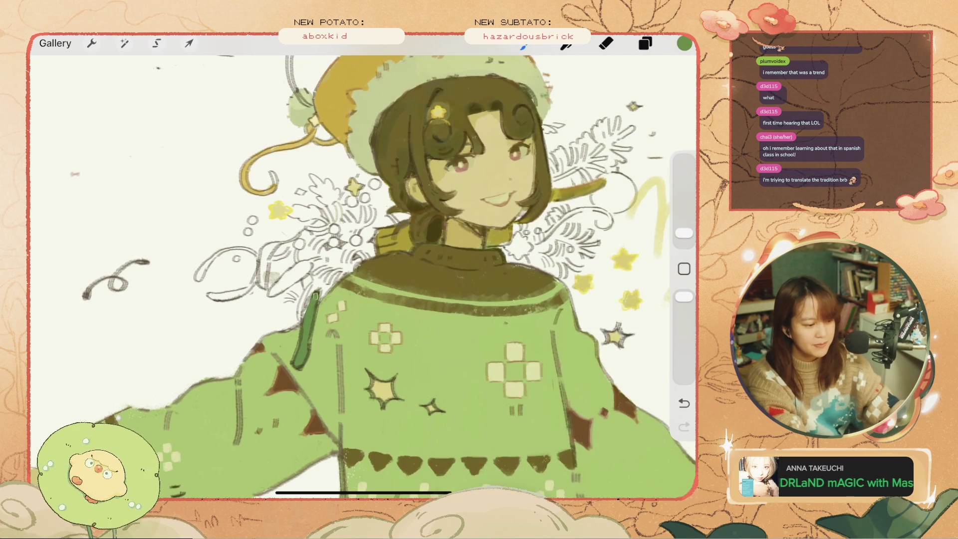
{"action": "scroll", "coordinate": [349, 272], "scroll_direction": "down", "scroll_amount": 2}
{"action": "scroll", "coordinate": [350, 272], "scroll_direction": "up", "scroll_amount": 2}
{"action": "left_click", "coordinate": [319, 268]}
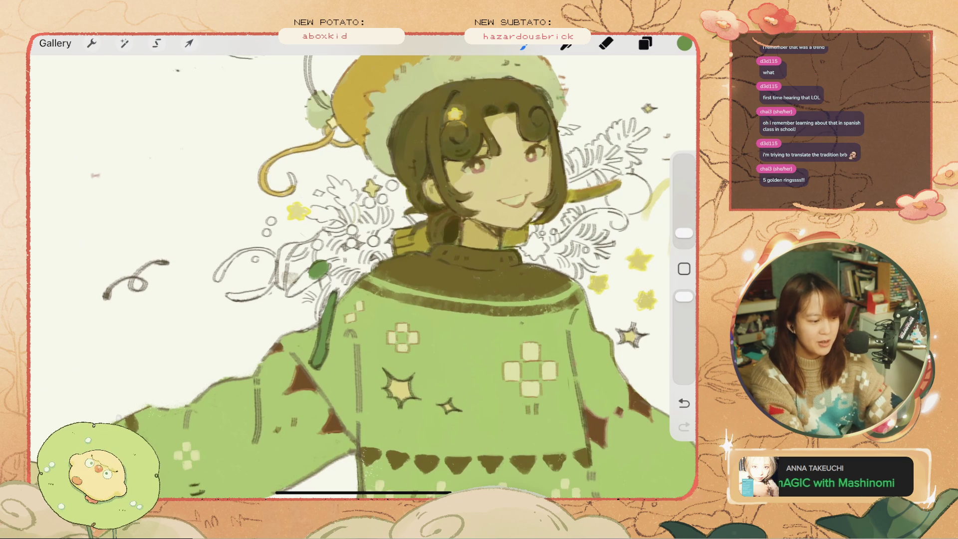
{"action": "key", "text": "ctrl+z"}
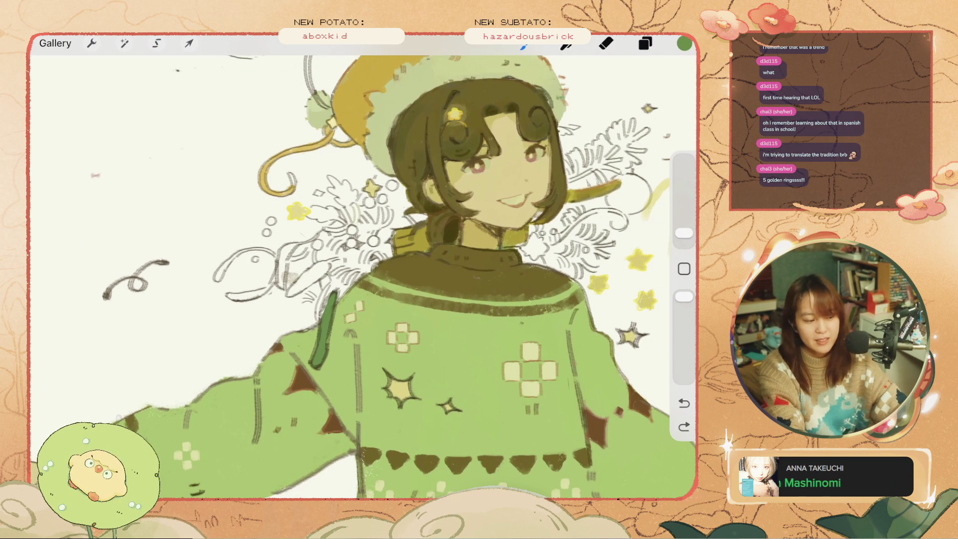
Step: Paint green needle shapes by the shoulder, extending the needle fill leftward
{"action": "mouse_move", "coordinate": [315, 269]}
{"action": "left_mouse_down"}
{"action": "mouse_move", "coordinate": [325, 267]}
{"action": "mouse_move", "coordinate": [288, 296]}
{"action": "mouse_move", "coordinate": [319, 267]}
{"action": "left_mouse_up"}
{"action": "scroll", "coordinate": [387, 277], "scroll_direction": "up", "scroll_amount": 3}
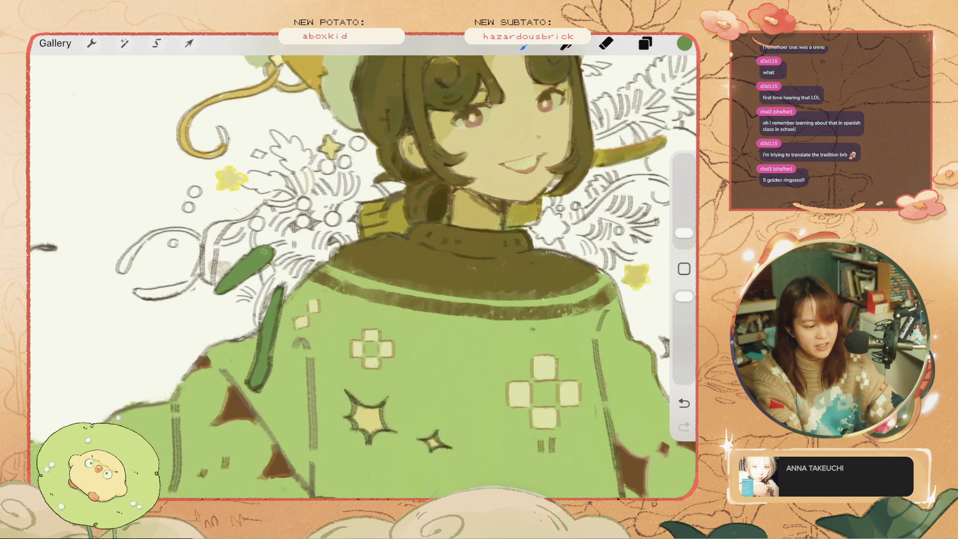
{"action": "scroll", "coordinate": [386, 277], "scroll_direction": "up", "scroll_amount": 2}
{"action": "scroll", "coordinate": [387, 277], "scroll_direction": "up", "scroll_amount": 1}
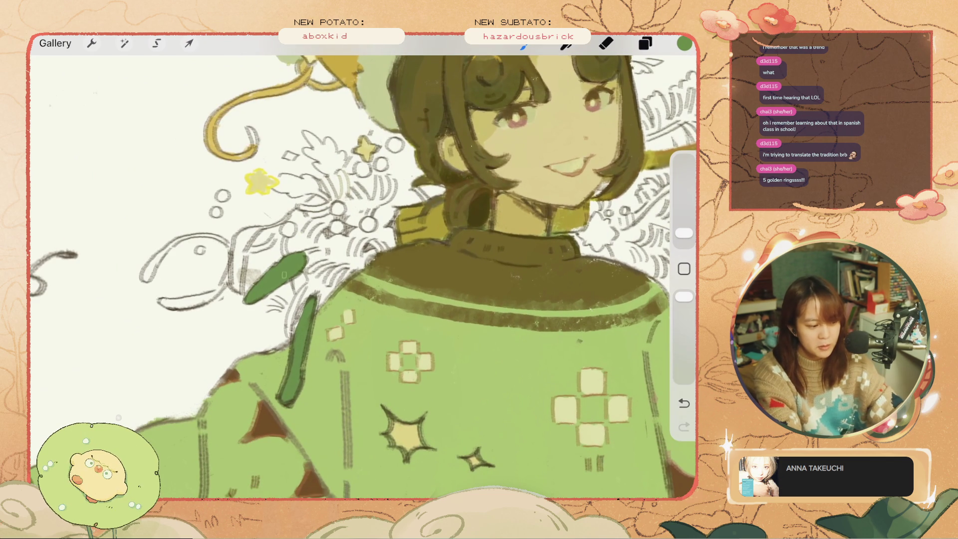
{"action": "left_click_drag", "start_coordinate": [220, 290], "coordinate": [192, 300]}
{"action": "mouse_move", "coordinate": [216, 295]}
{"action": "left_mouse_down"}
{"action": "mouse_move", "coordinate": [162, 303]}
{"action": "mouse_move", "coordinate": [228, 276]}
{"action": "mouse_move", "coordinate": [222, 289]}
{"action": "left_mouse_up"}
Step: Add a dark green edge down the left needle, redrawing it after undoing stray strokes
{"action": "key", "text": "ctrl+z"}
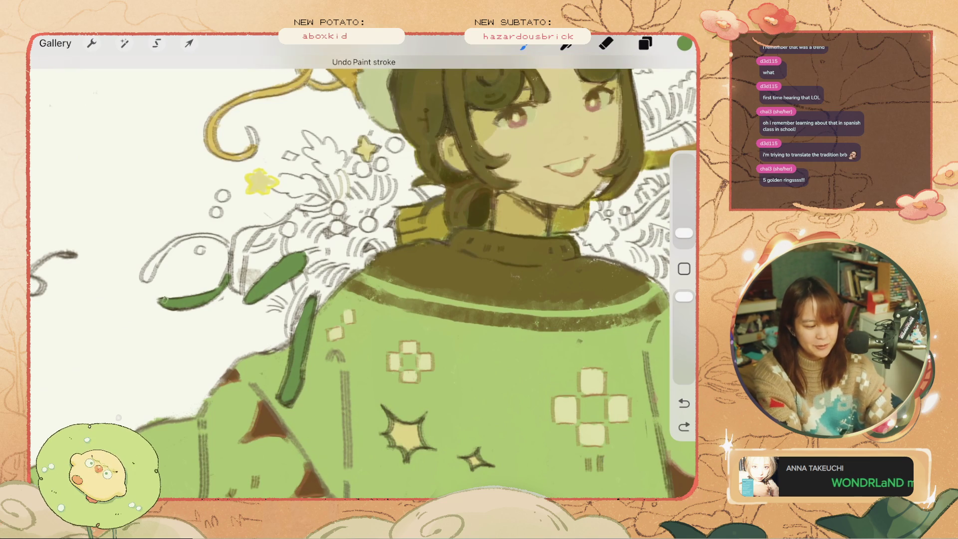
{"action": "left_click_drag", "start_coordinate": [239, 265], "coordinate": [257, 228]}
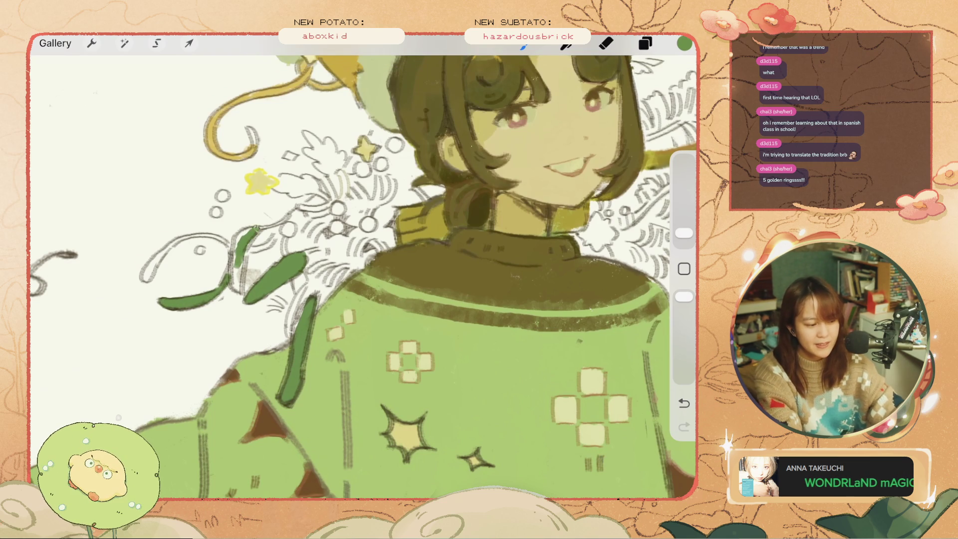
{"action": "key", "text": "ctrl+z"}
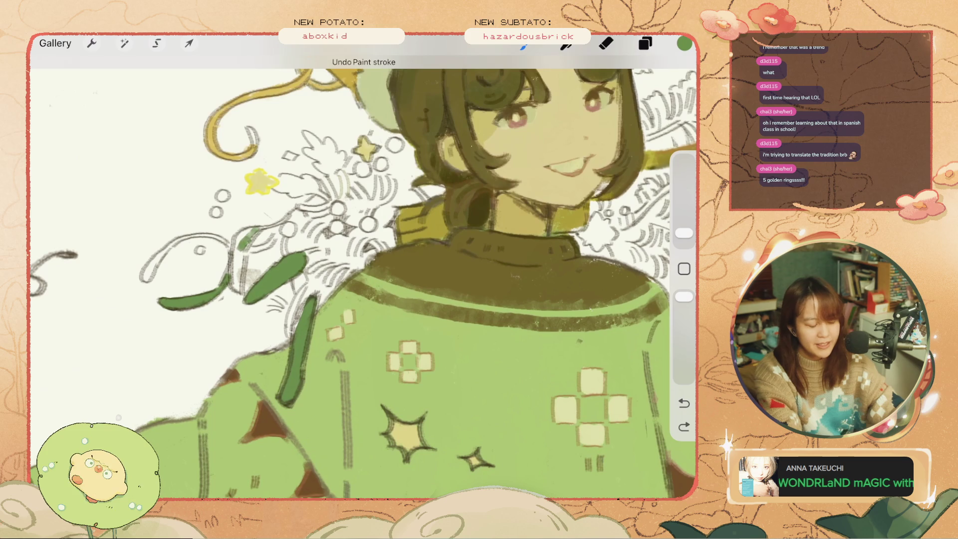
{"action": "mouse_move", "coordinate": [243, 247]}
{"action": "left_mouse_down"}
{"action": "mouse_move", "coordinate": [235, 292]}
{"action": "mouse_move", "coordinate": [238, 235]}
{"action": "mouse_move", "coordinate": [254, 229]}
{"action": "mouse_move", "coordinate": [242, 231]}
{"action": "left_mouse_up"}
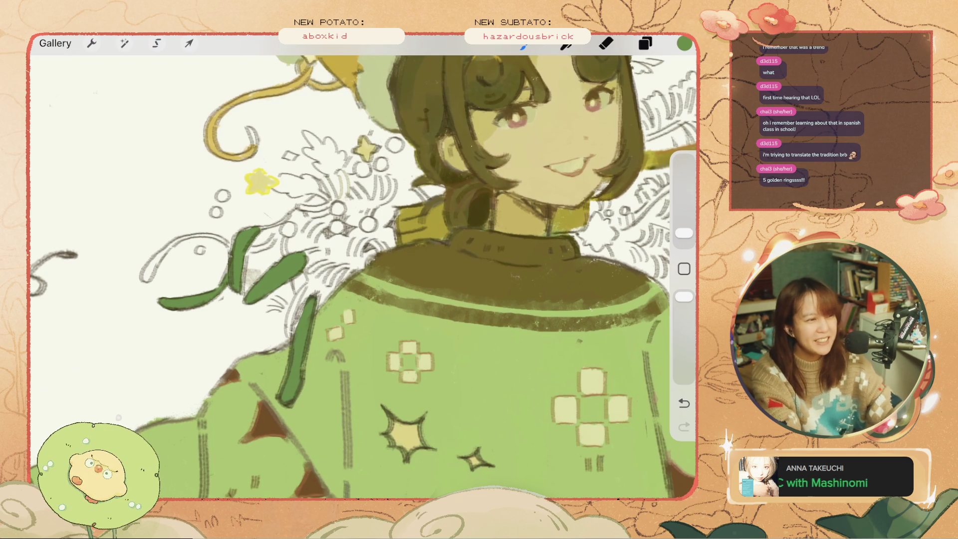
{"action": "left_click", "coordinate": [684, 44]}
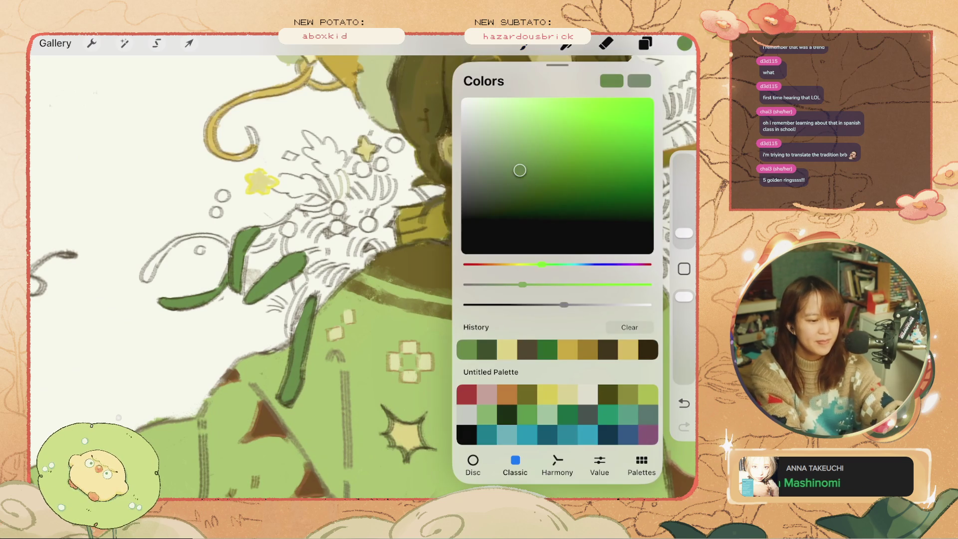
Step: Try a dark olive fill and a small green needle stroke, undoing both
{"action": "left_click_drag", "start_coordinate": [685, 44], "coordinate": [495, 245]}
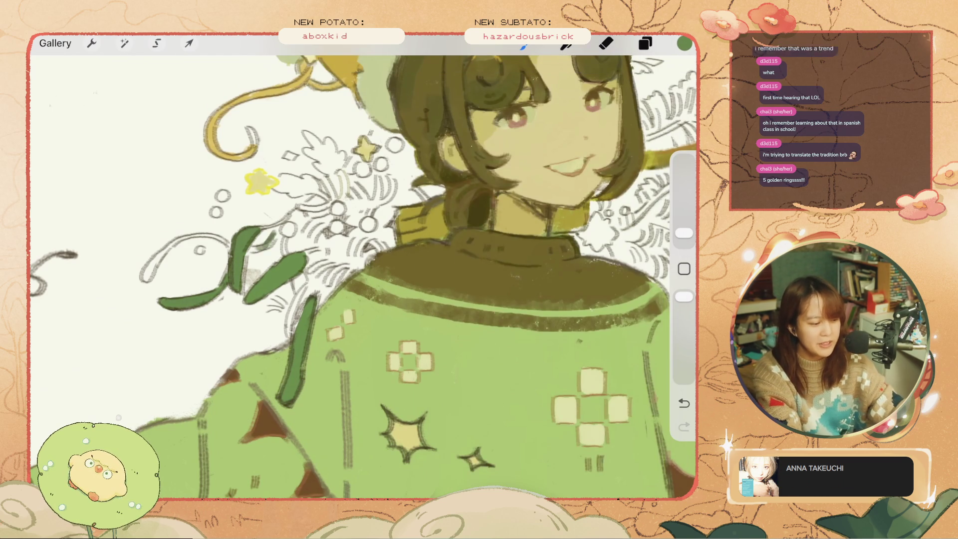
{"action": "key", "text": "ctrl+z"}
{"action": "key", "text": "ctrl+z"}
{"action": "left_click_drag", "start_coordinate": [246, 251], "coordinate": [254, 246]}
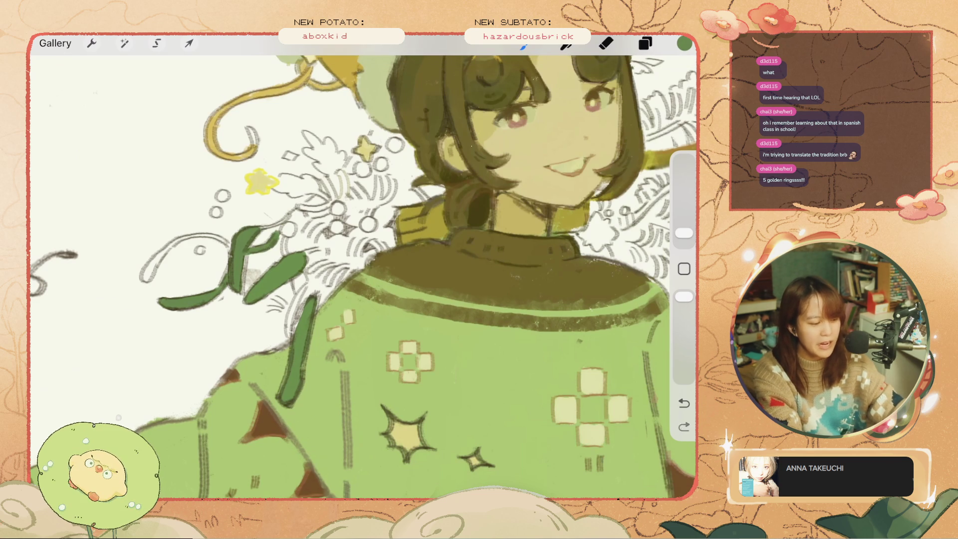
{"action": "key", "text": "ctrl+z"}
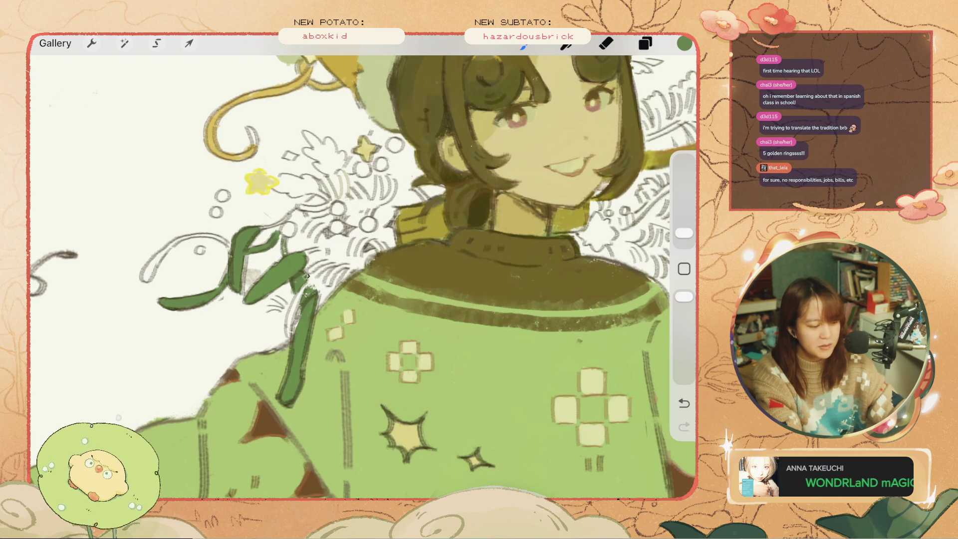
Step: Undo several more small paint strokes near the sprig's needles
{"action": "key", "text": "ctrl+z"}
{"action": "scroll", "coordinate": [363, 277], "scroll_direction": "down", "scroll_amount": 5}
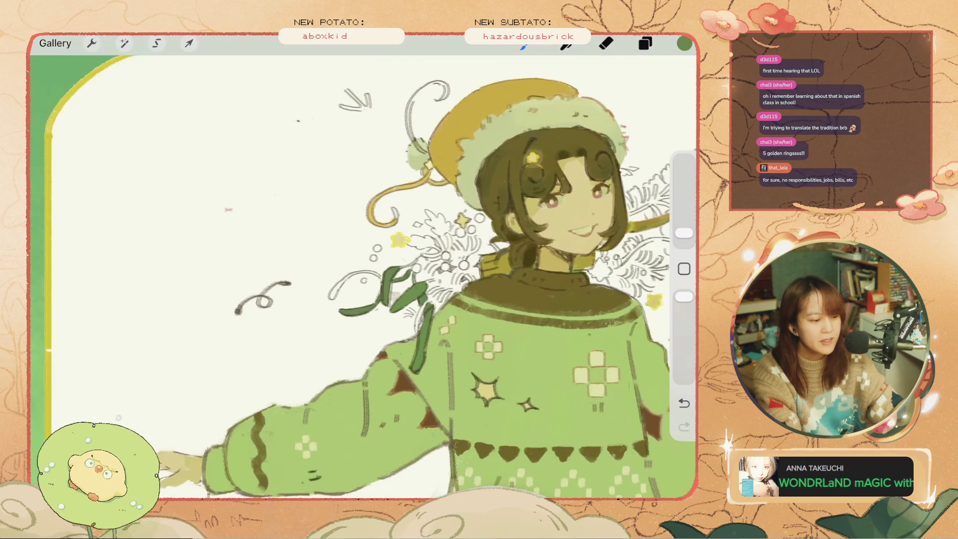
{"action": "scroll", "coordinate": [619, 284], "scroll_direction": "up", "scroll_amount": 2}
{"action": "left_click", "coordinate": [684, 43]}
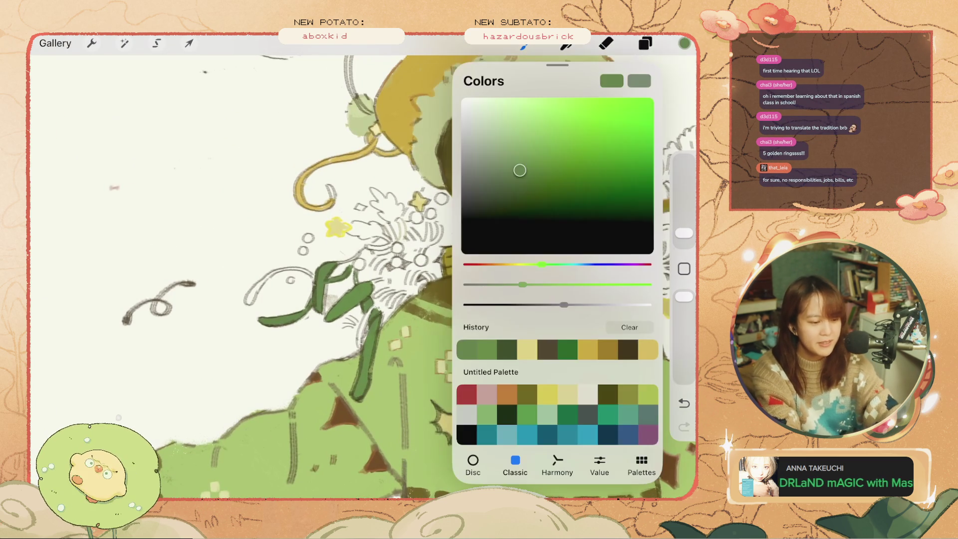
{"action": "key", "text": "ctrl+z"}
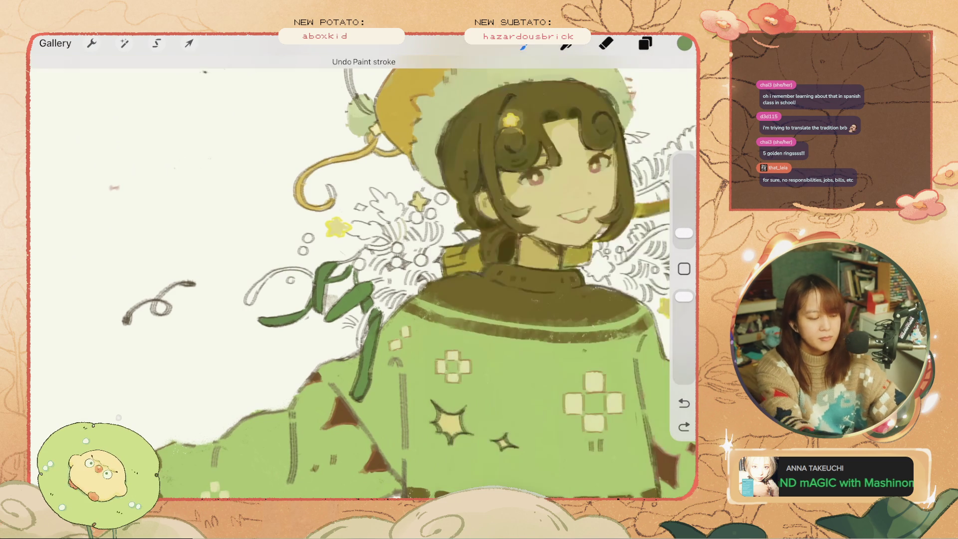
{"action": "scroll", "coordinate": [271, 232], "scroll_direction": "up", "scroll_amount": 3}
{"action": "key", "text": "ctrl+z"}
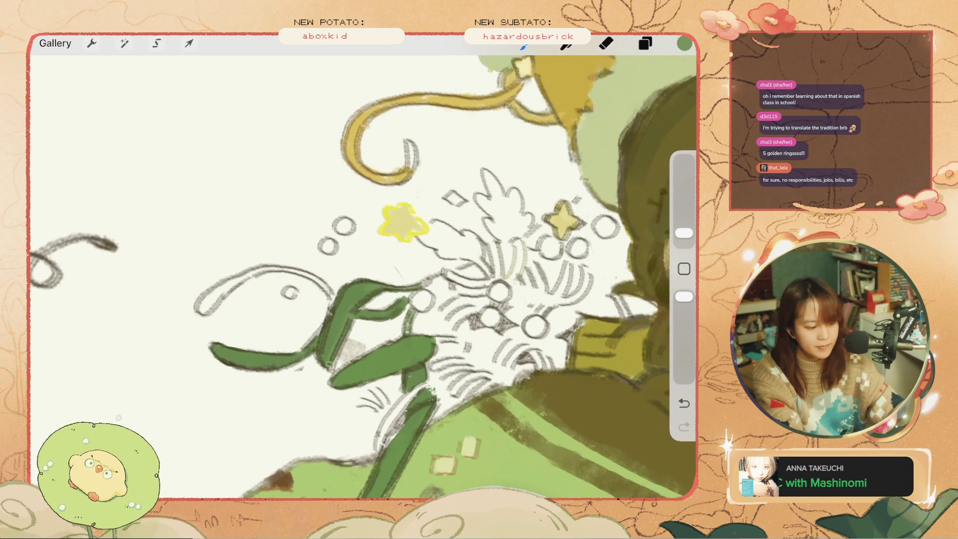
Step: Paint green along the left sprig loop's upper edge and cover its pale highlight with darker green
{"action": "left_click_drag", "start_coordinate": [329, 286], "coordinate": [308, 275]}
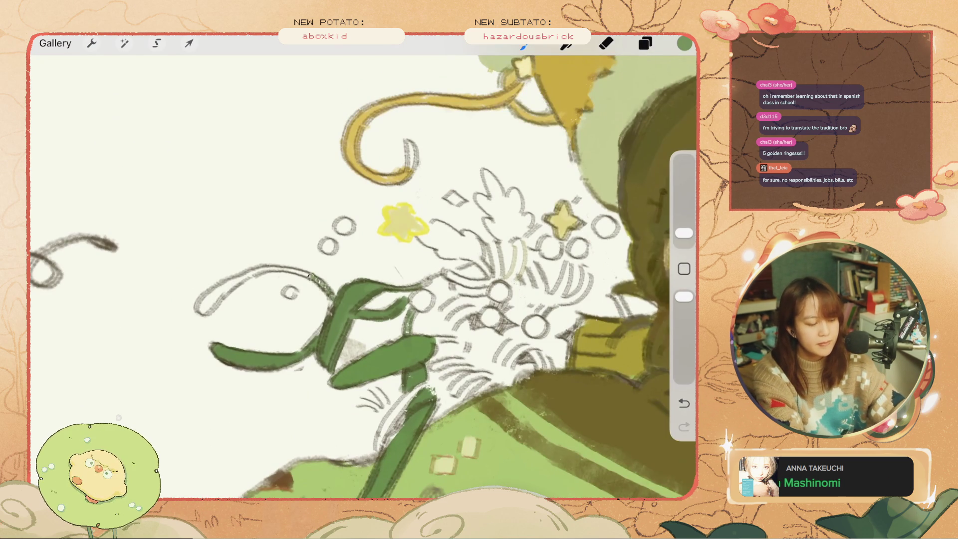
{"action": "key", "text": "ctrl+z"}
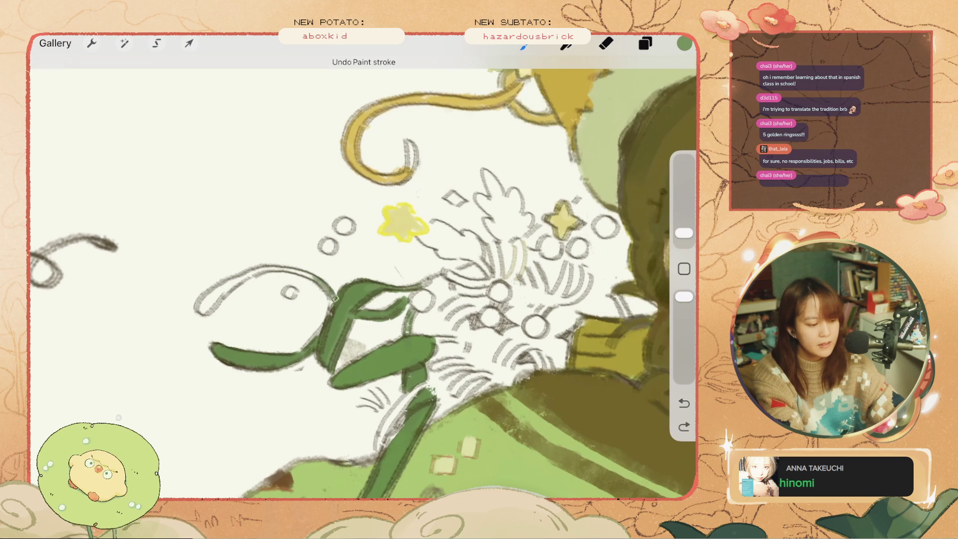
{"action": "mouse_move", "coordinate": [282, 268]}
{"action": "left_mouse_down"}
{"action": "mouse_move", "coordinate": [223, 290]}
{"action": "mouse_move", "coordinate": [197, 312]}
{"action": "left_mouse_up"}
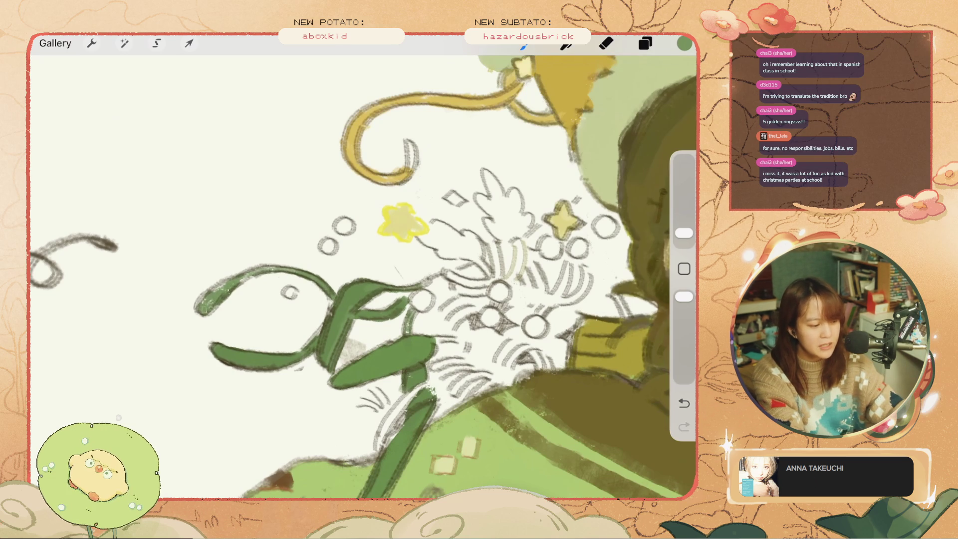
{"action": "mouse_move", "coordinate": [252, 274]}
{"action": "left_mouse_down"}
{"action": "mouse_move", "coordinate": [198, 303]}
{"action": "mouse_move", "coordinate": [253, 273]}
{"action": "mouse_move", "coordinate": [206, 313]}
{"action": "left_mouse_up"}
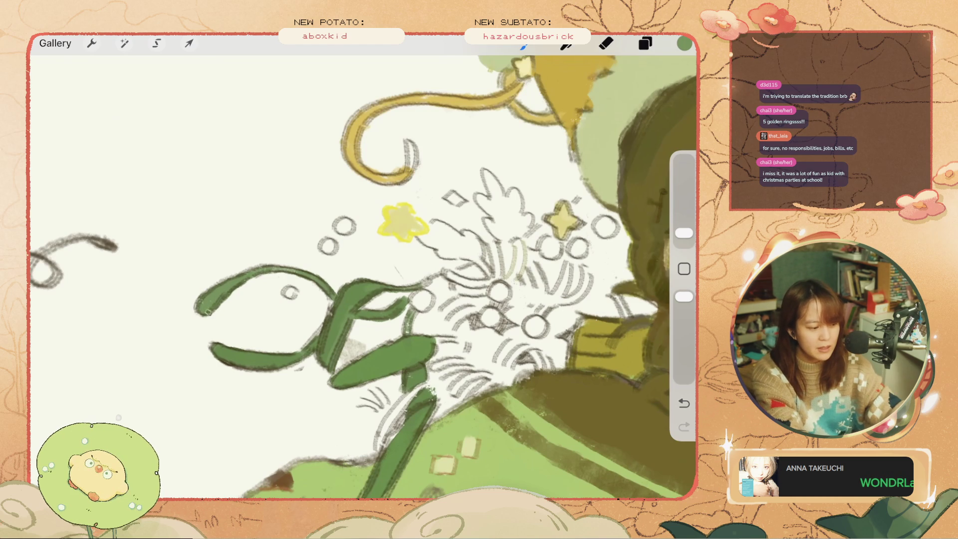
Step: Add small dark accents along the green stem and light strokes on the white flowers
{"action": "left_click_drag", "start_coordinate": [324, 322], "coordinate": [304, 349]}
{"action": "left_click_drag", "start_coordinate": [339, 297], "coordinate": [330, 319]}
{"action": "scroll", "coordinate": [364, 274], "scroll_direction": "down", "scroll_amount": 5}
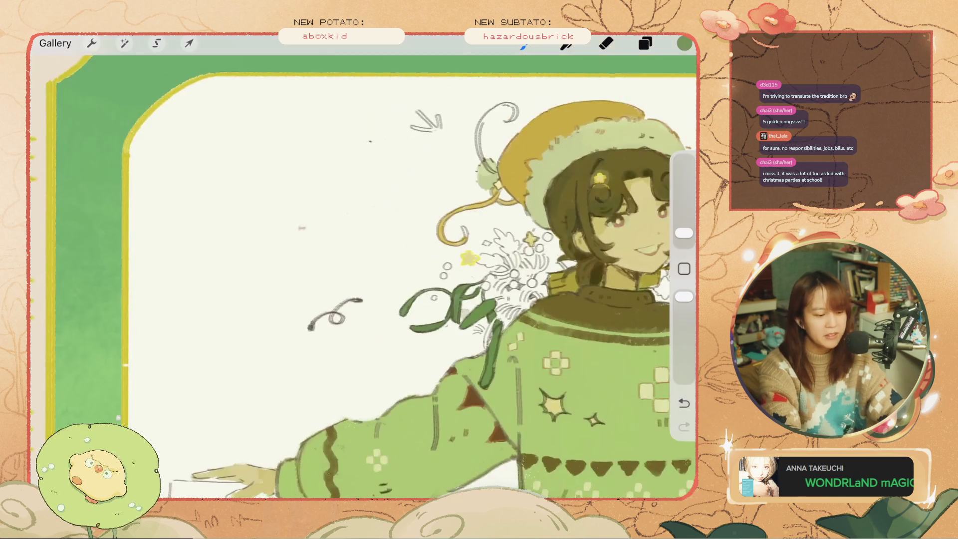
{"action": "scroll", "coordinate": [364, 275], "scroll_direction": "up", "scroll_amount": 3}
{"action": "scroll", "coordinate": [364, 275], "scroll_direction": "up", "scroll_amount": 2}
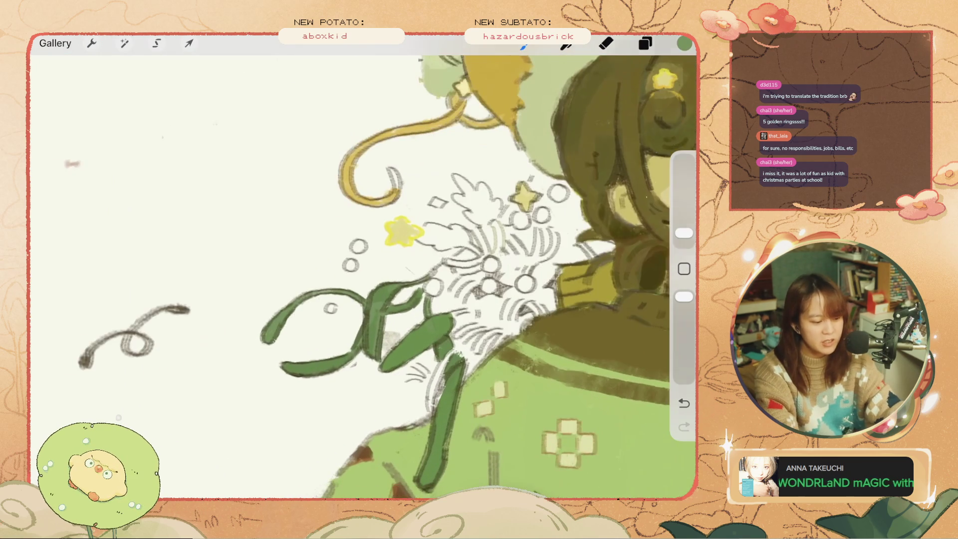
{"action": "key", "text": "ctrl+z"}
{"action": "mouse_move", "coordinate": [451, 371]}
{"action": "left_mouse_down"}
{"action": "mouse_move", "coordinate": [458, 388]}
{"action": "mouse_move", "coordinate": [426, 411]}
{"action": "mouse_move", "coordinate": [424, 429]}
{"action": "left_mouse_up"}
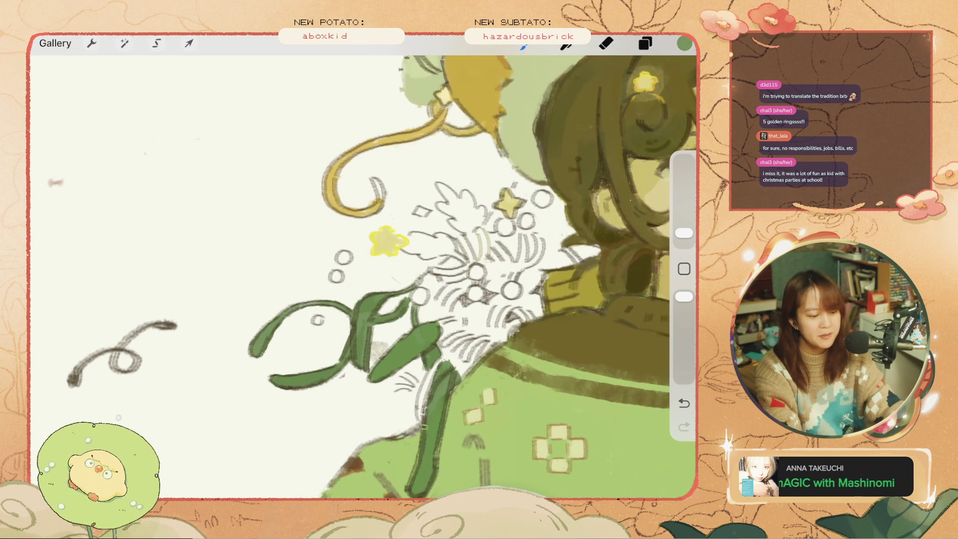
{"action": "scroll", "coordinate": [364, 275], "scroll_direction": "down", "scroll_amount": 2}
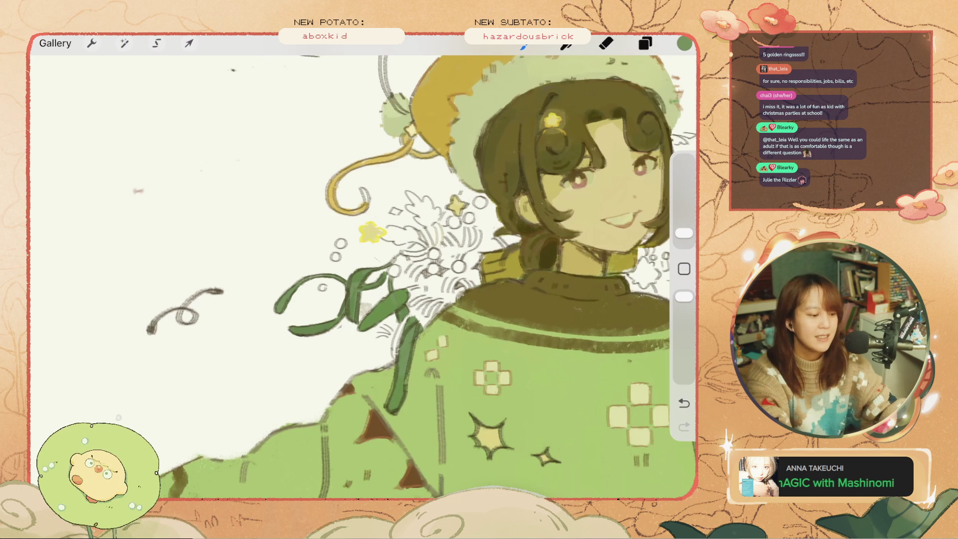
Step: Undo the last three paint strokes around the green sprigs
{"action": "key", "text": "ctrl+z"}
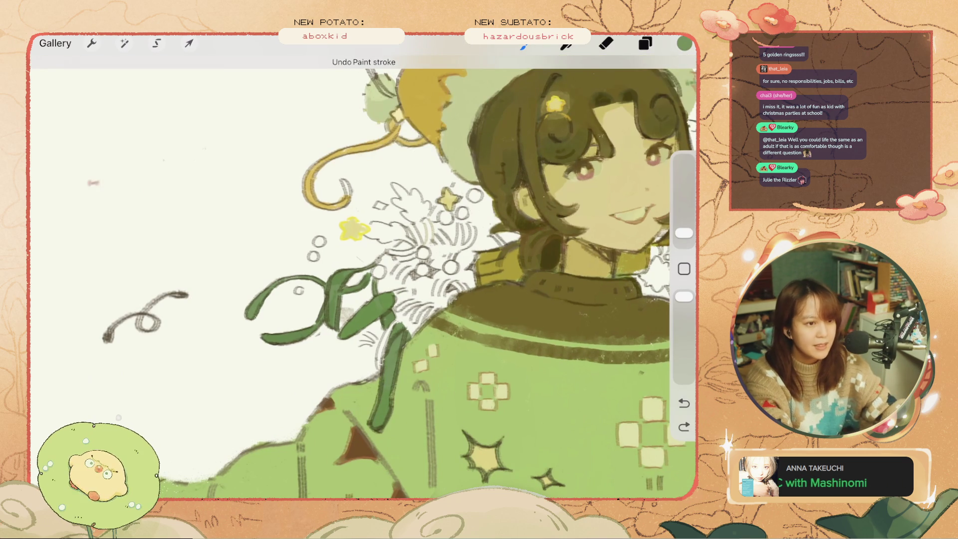
{"action": "key", "text": "ctrl+z"}
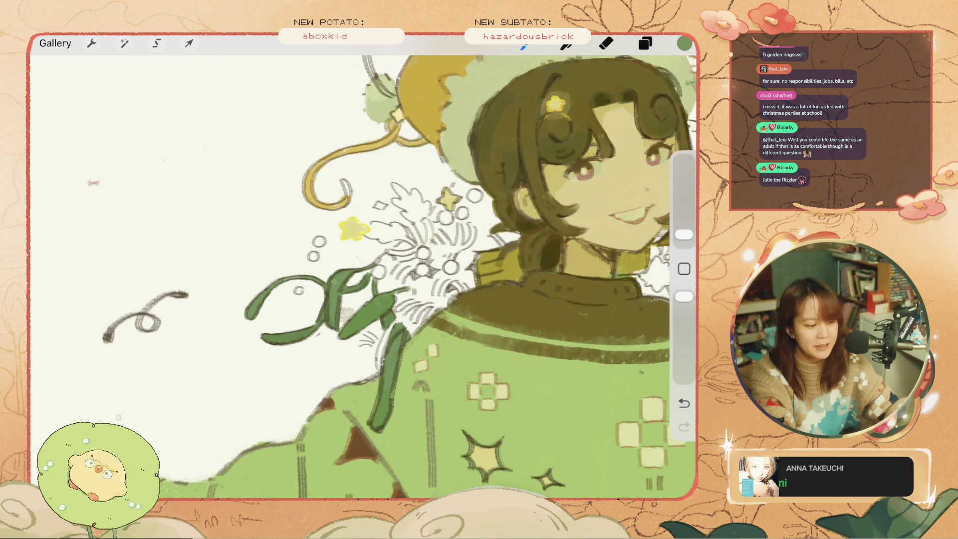
{"action": "key", "text": "ctrl+z"}
Step: Undo the Eraser pass, then return to the Brush and undo further recent strokes
{"action": "key", "text": "e"}
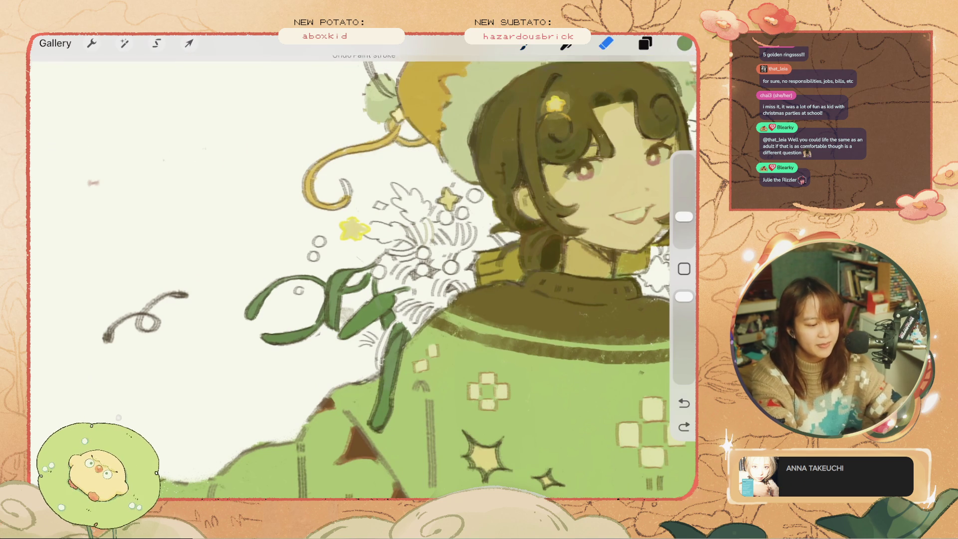
{"action": "scroll", "coordinate": [363, 267], "scroll_direction": "down", "scroll_amount": 3}
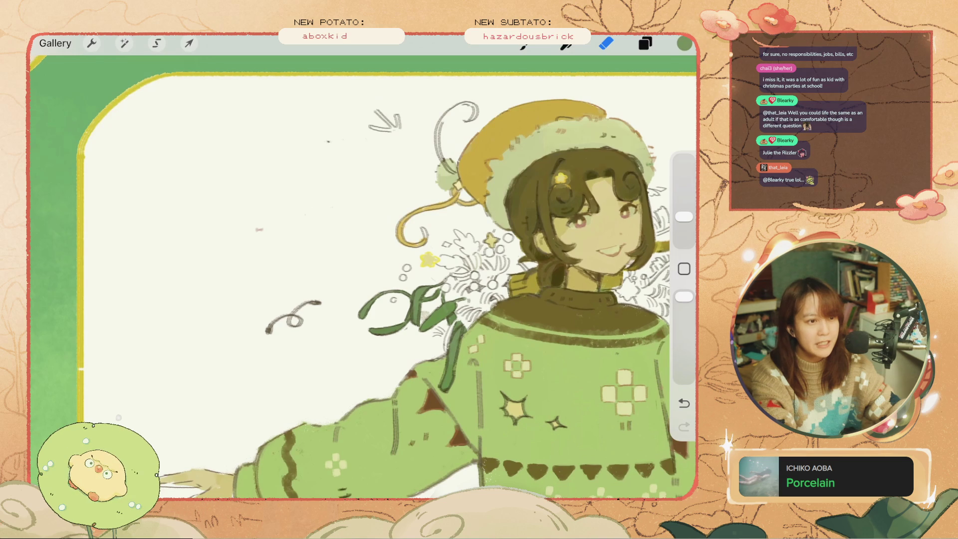
{"action": "scroll", "coordinate": [520, 317], "scroll_direction": "up", "scroll_amount": 2}
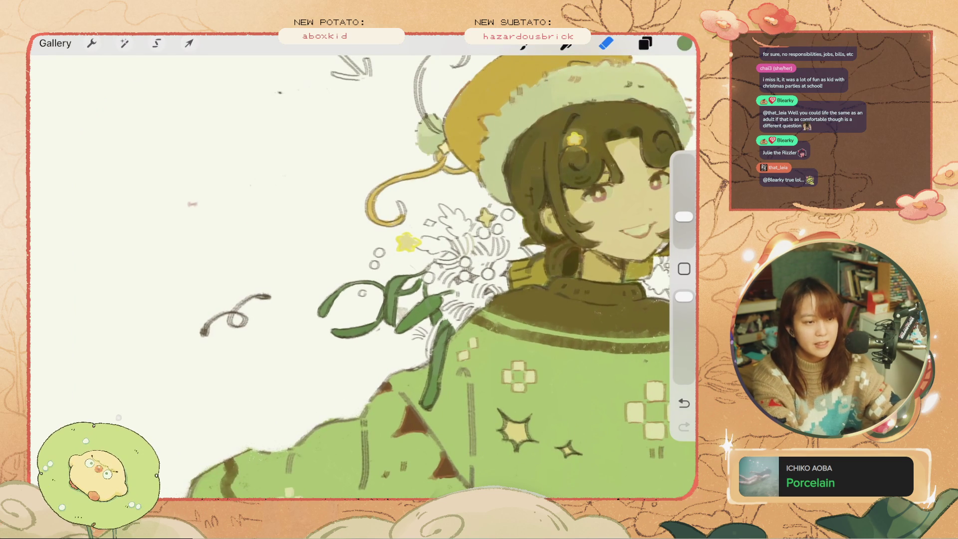
{"action": "key", "text": "ctrl+z"}
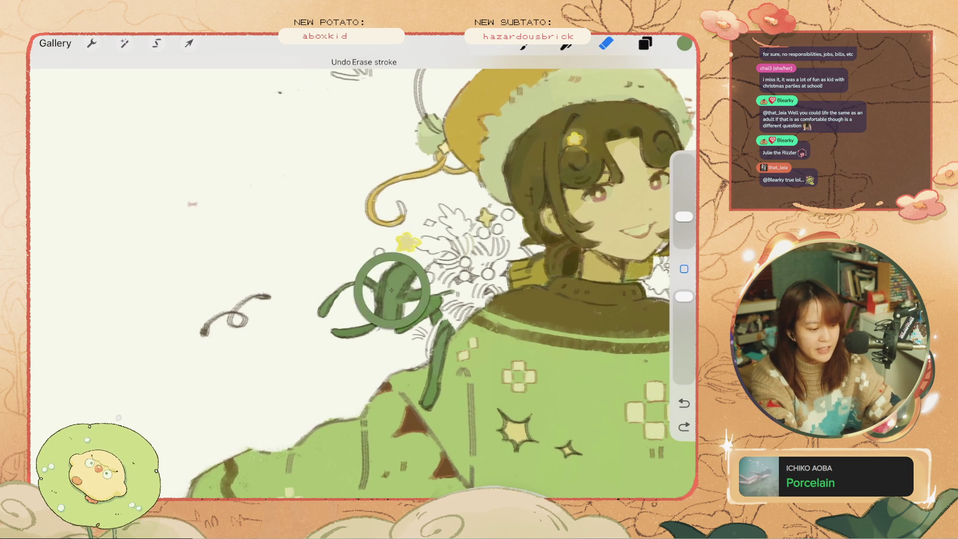
{"action": "key", "text": "b"}
{"action": "left_click_drag", "start_coordinate": [387, 313], "coordinate": [393, 323]}
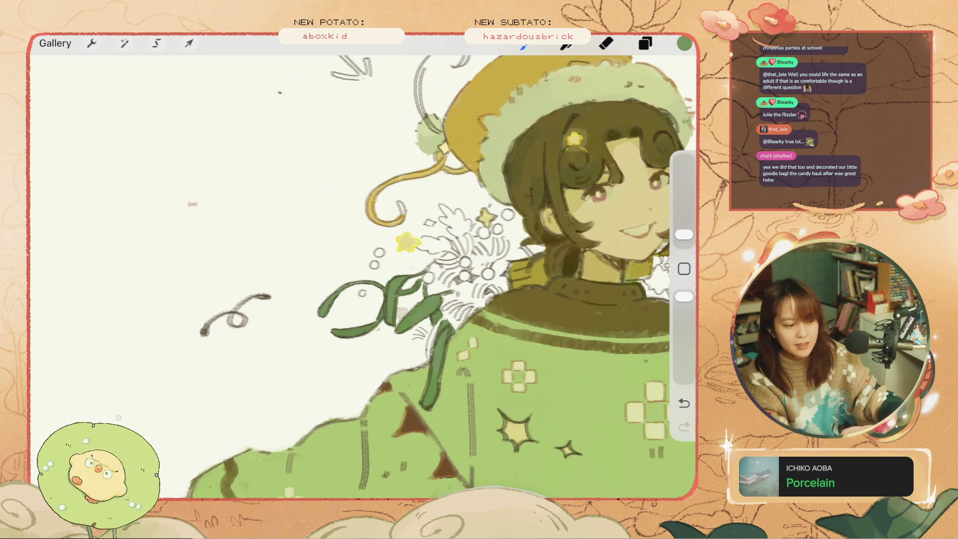
{"action": "key", "text": "ctrl+z"}
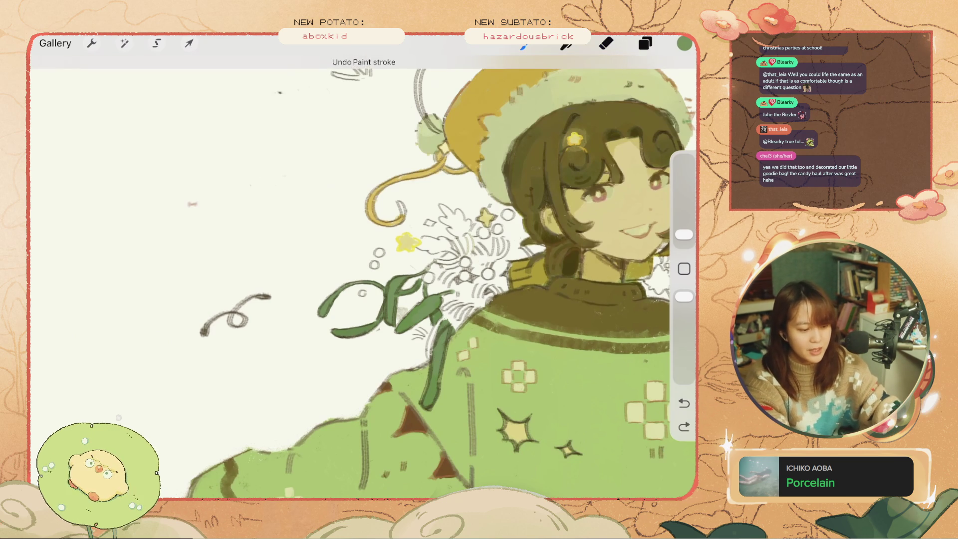
{"action": "key", "text": "ctrl+z"}
{"action": "key", "text": "ctrl+z"}
{"action": "key", "text": "ctrl+z"}
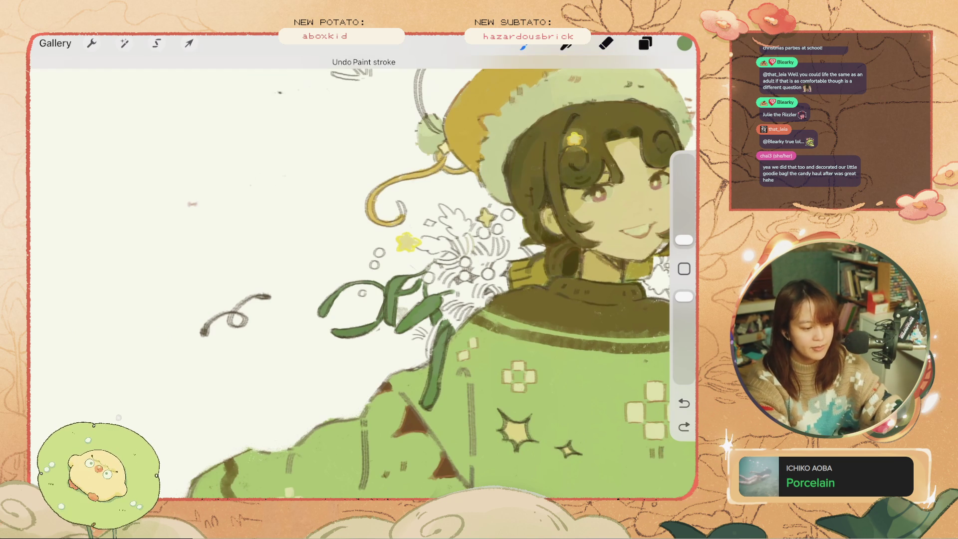
{"action": "scroll", "coordinate": [363, 275], "scroll_direction": "down", "scroll_amount": 5}
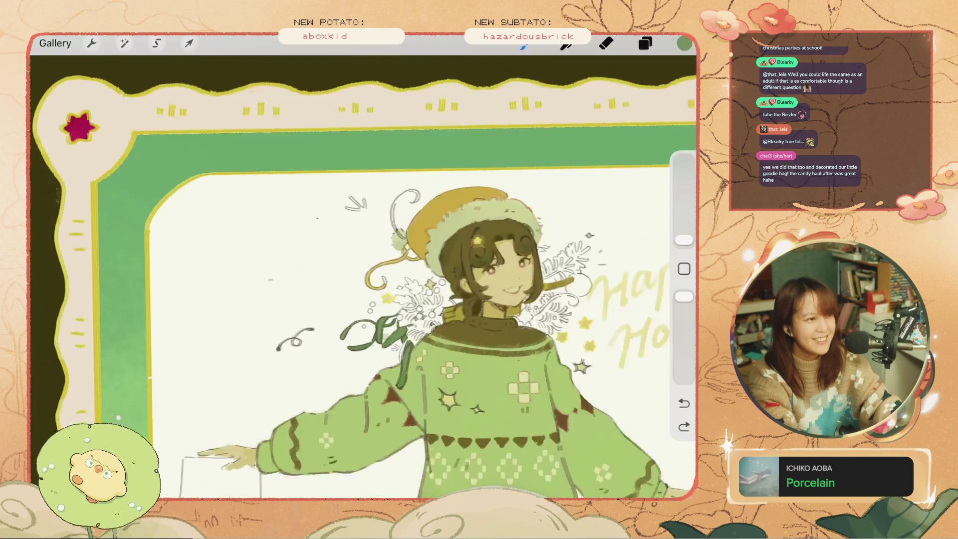
Step: Choose a paler green shade for the pine sprig by the collar
{"action": "scroll", "coordinate": [364, 275], "scroll_direction": "up", "scroll_amount": 3}
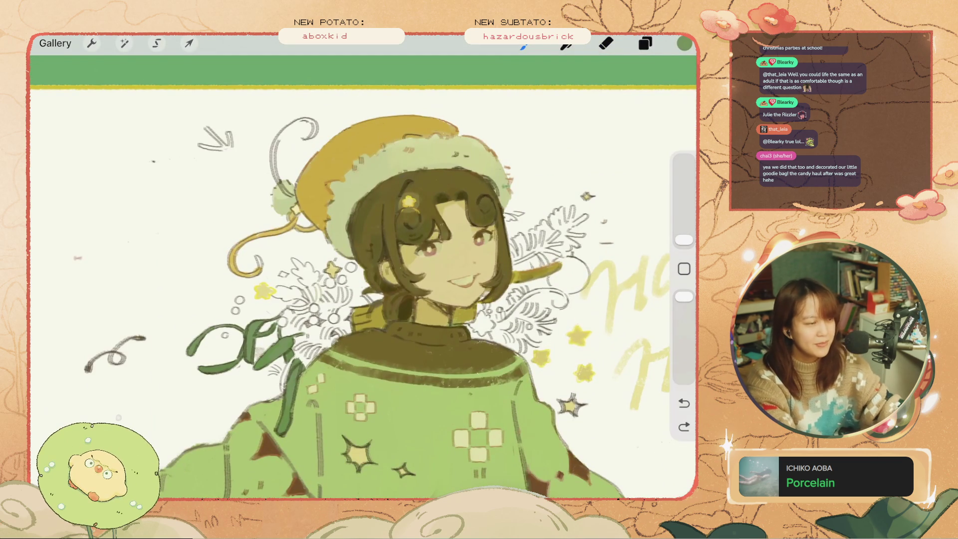
{"action": "left_click_drag", "start_coordinate": [245, 275], "coordinate": [257, 301]}
{"action": "key", "text": "ctrl+z"}
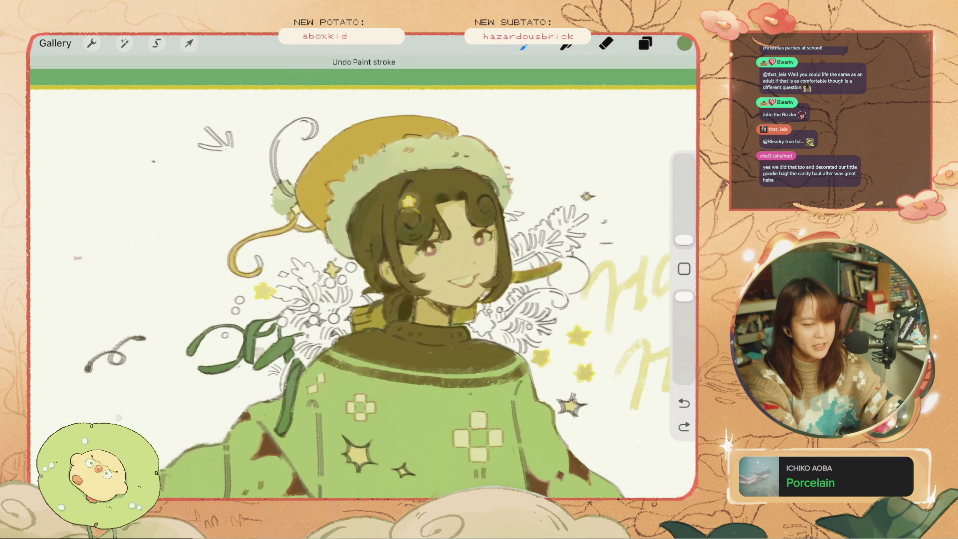
{"action": "left_click", "coordinate": [684, 44]}
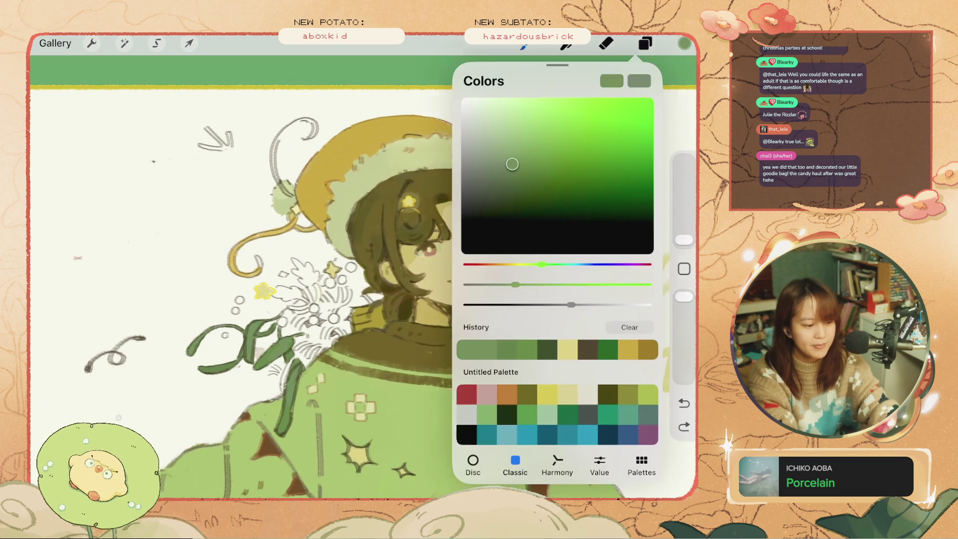
{"action": "left_click_drag", "start_coordinate": [513, 160], "coordinate": [509, 133]}
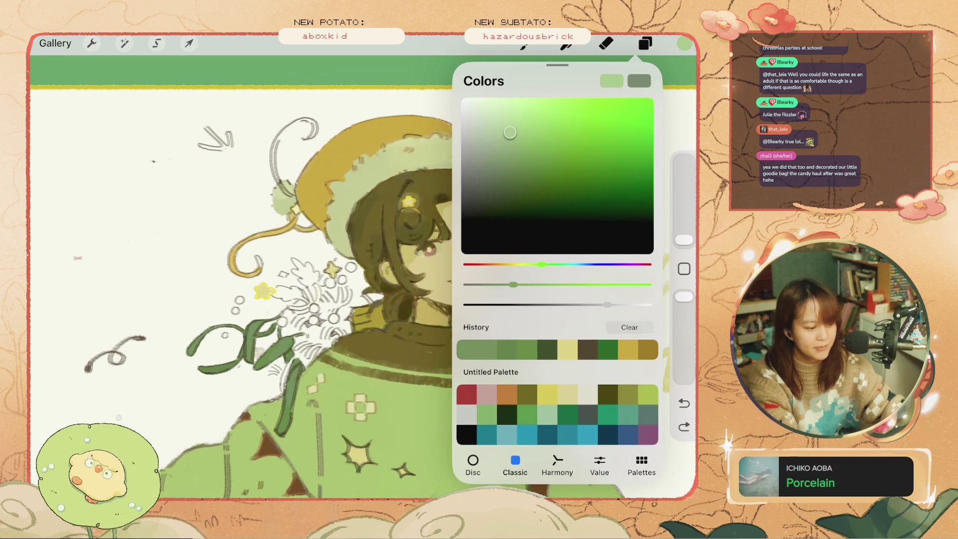
{"action": "left_click", "coordinate": [684, 43]}
{"action": "key", "text": "ctrl+z"}
Step: Shrink the brush to about 1% and try pale strokes beside the sprig
{"action": "left_click_drag", "start_coordinate": [685, 240], "coordinate": [684, 238]}
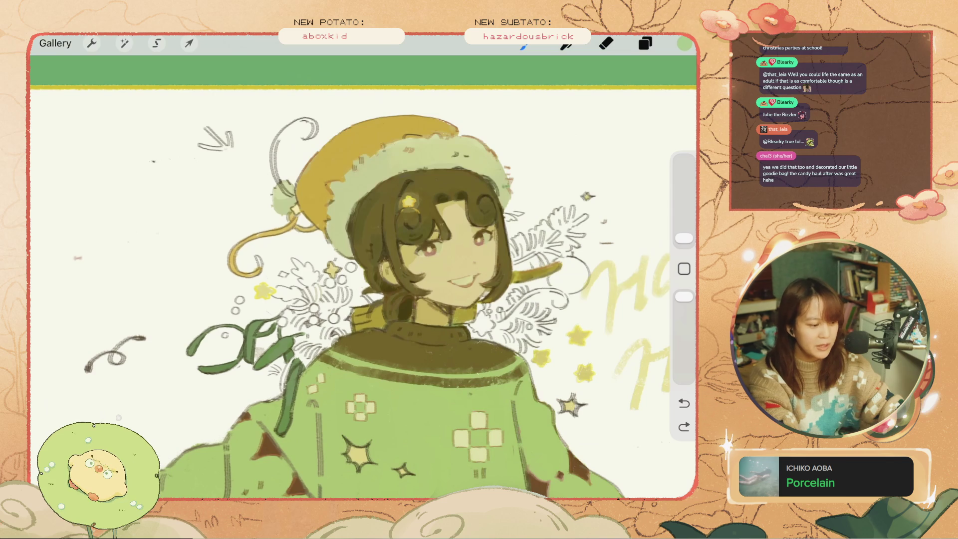
{"action": "left_click", "coordinate": [685, 427]}
{"action": "left_click_drag", "start_coordinate": [684, 238], "coordinate": [684, 224]}
{"action": "left_click_drag", "start_coordinate": [299, 349], "coordinate": [325, 329]}
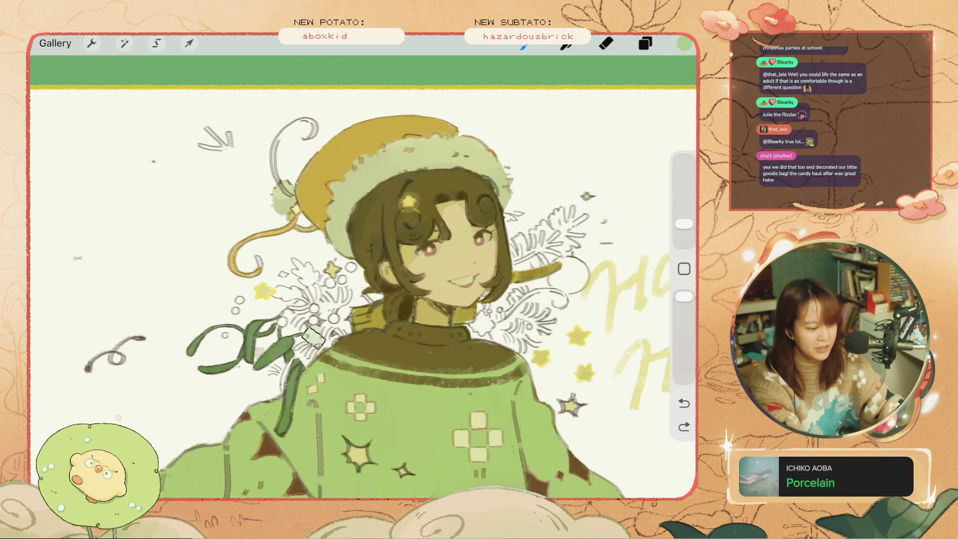
{"action": "key", "text": "ctrl+z"}
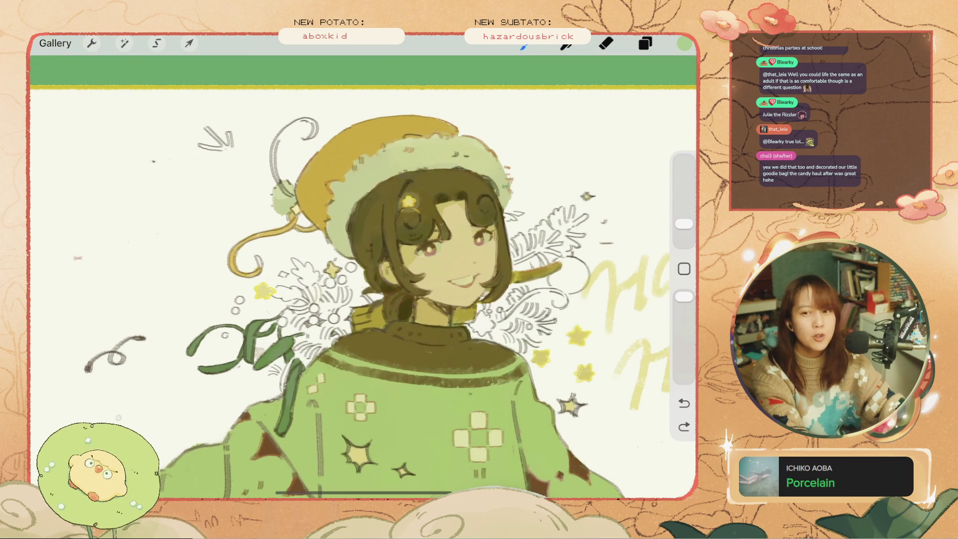
{"action": "left_click_drag", "start_coordinate": [300, 357], "coordinate": [331, 325]}
{"action": "key", "text": "ctrl+z"}
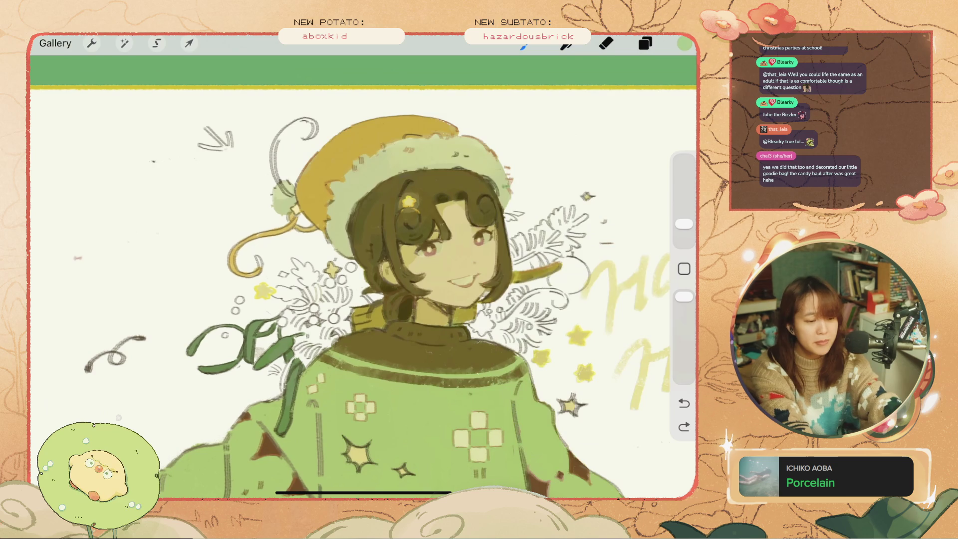
Step: Resample the colour, reduce the brush size, and add short pale strokes where sprig meets shoulder
{"action": "left_click", "coordinate": [684, 43]}
{"action": "left_click", "coordinate": [509, 135]}
{"action": "left_click", "coordinate": [645, 44]}
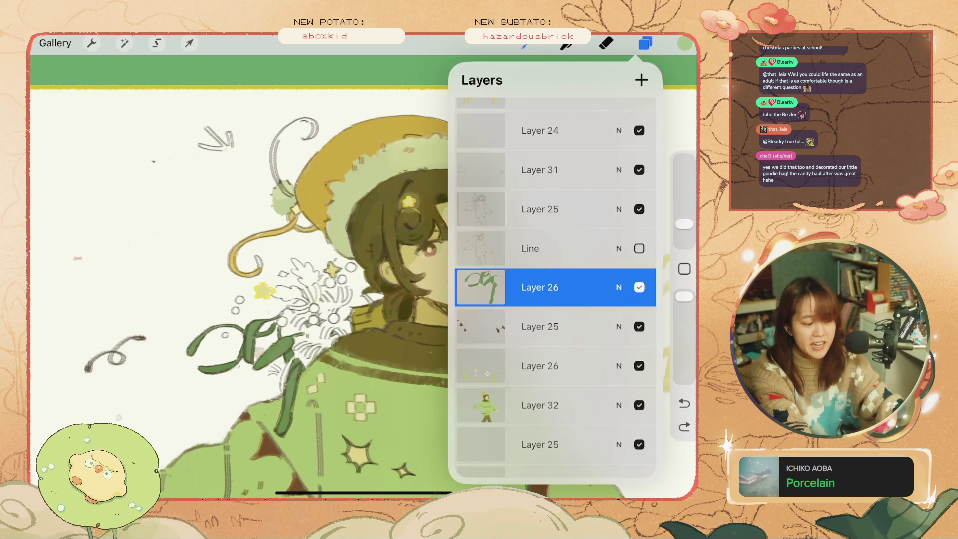
{"action": "left_click_drag", "start_coordinate": [300, 357], "coordinate": [331, 326]}
{"action": "key", "text": "ctrl+z"}
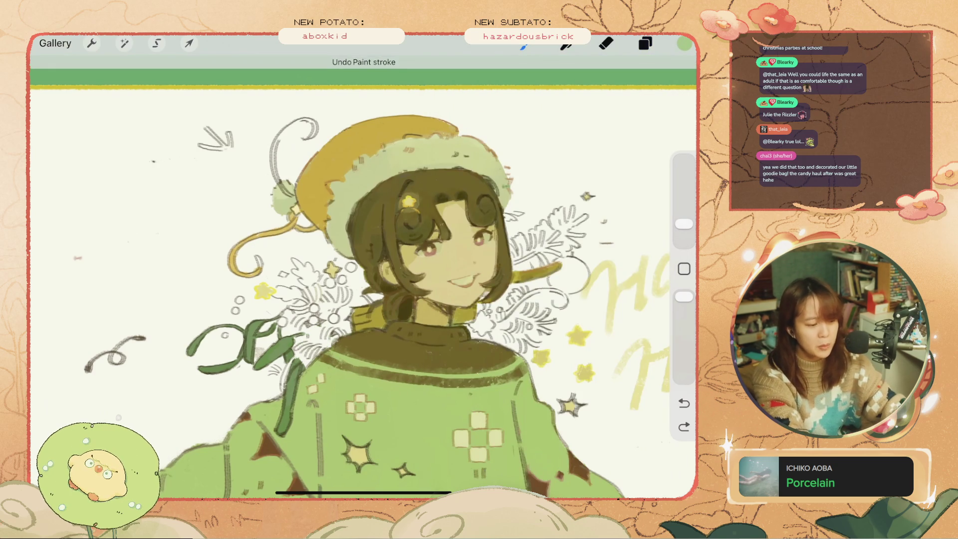
{"action": "left_click_drag", "start_coordinate": [685, 224], "coordinate": [685, 229]}
{"action": "mouse_move", "coordinate": [314, 347]}
{"action": "left_mouse_down"}
{"action": "mouse_move", "coordinate": [330, 325]}
{"action": "mouse_move", "coordinate": [342, 332]}
{"action": "mouse_move", "coordinate": [307, 338]}
{"action": "mouse_move", "coordinate": [321, 323]}
{"action": "left_mouse_up"}
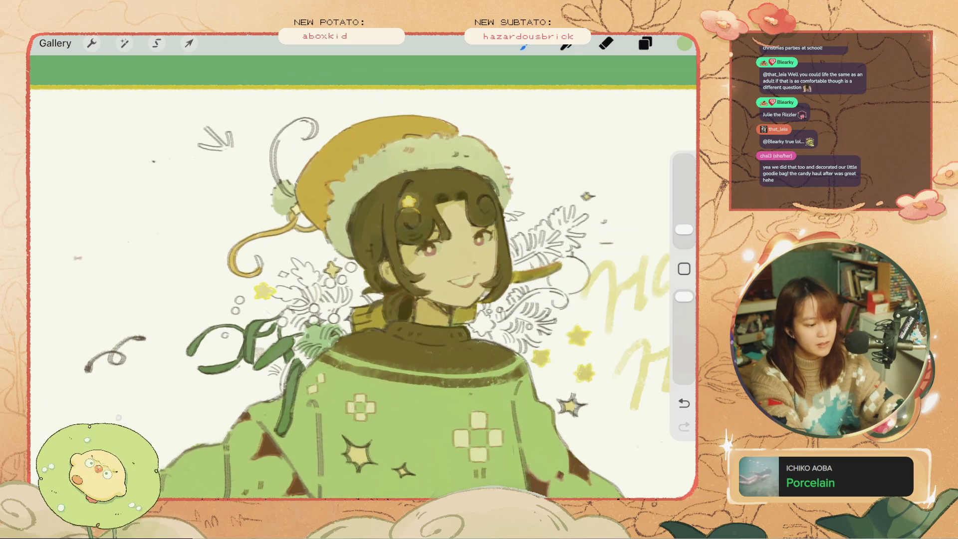
{"action": "key", "text": "ctrl+z"}
Step: Add small dark strokes on the collar and small strokes on the sprig beside it
{"action": "left_click_drag", "start_coordinate": [344, 313], "coordinate": [342, 329]}
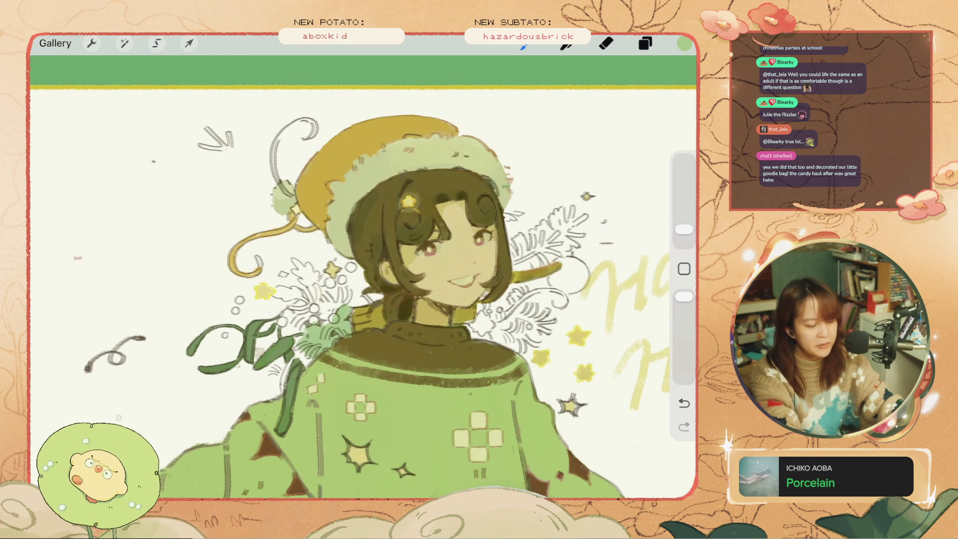
{"action": "key", "text": "ctrl+z"}
{"action": "mouse_move", "coordinate": [329, 305]}
{"action": "left_mouse_down"}
{"action": "mouse_move", "coordinate": [317, 325]}
{"action": "mouse_move", "coordinate": [325, 322]}
{"action": "mouse_move", "coordinate": [332, 307]}
{"action": "mouse_move", "coordinate": [295, 327]}
{"action": "mouse_move", "coordinate": [305, 328]}
{"action": "mouse_move", "coordinate": [301, 346]}
{"action": "left_mouse_up"}
{"action": "key", "text": "ctrl+z"}
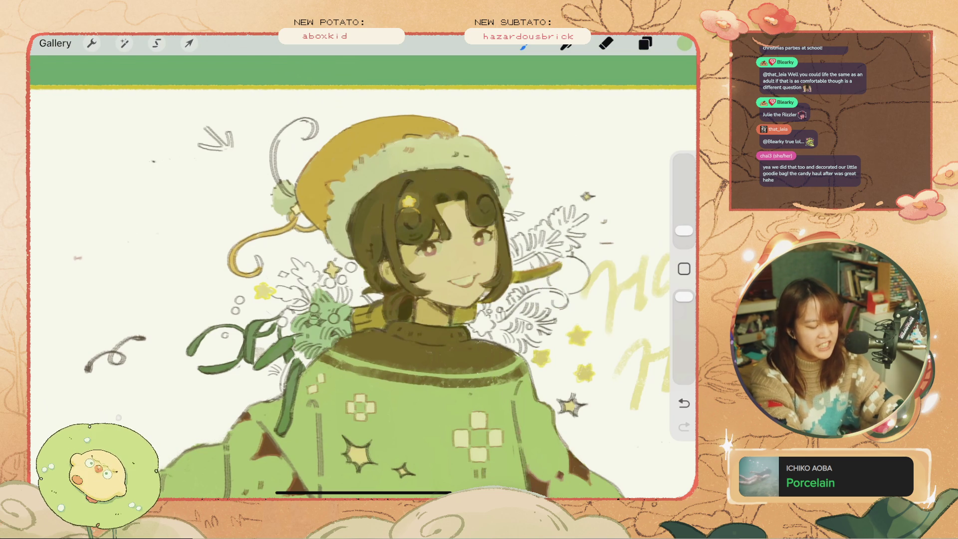
{"action": "key", "text": "ctrl+z"}
Step: Paint a small stroke and a small mark on the collar sprig, undoing earlier stray strokes
{"action": "mouse_move", "coordinate": [310, 304]}
{"action": "left_mouse_down"}
{"action": "mouse_move", "coordinate": [297, 315]}
{"action": "mouse_move", "coordinate": [317, 303]}
{"action": "left_mouse_up"}
{"action": "key", "text": "ctrl+z"}
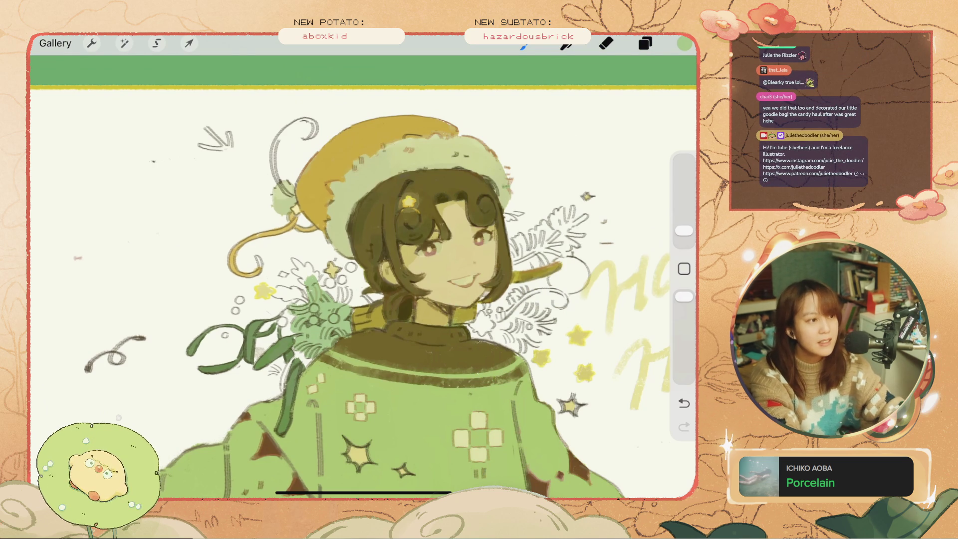
{"action": "key", "text": "ctrl+z"}
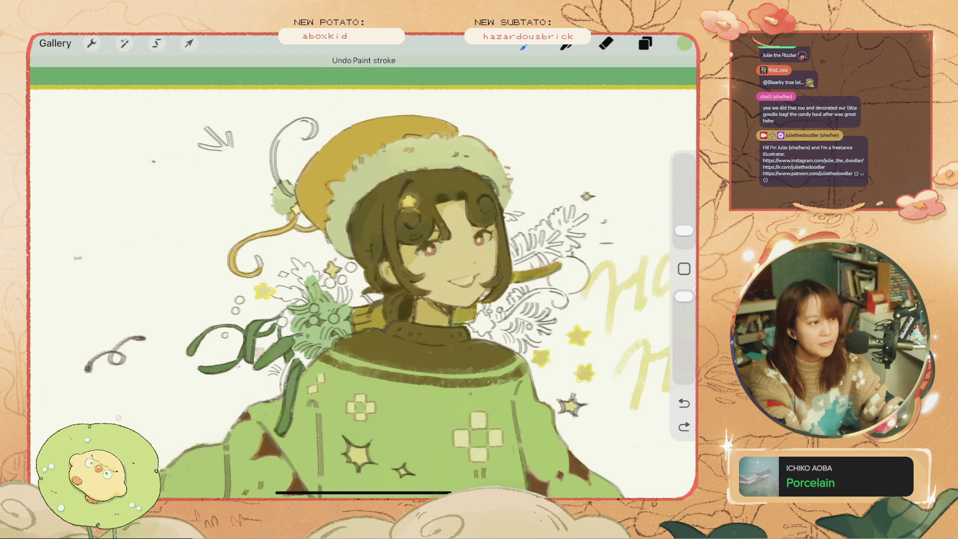
{"action": "key", "text": "ctrl+z"}
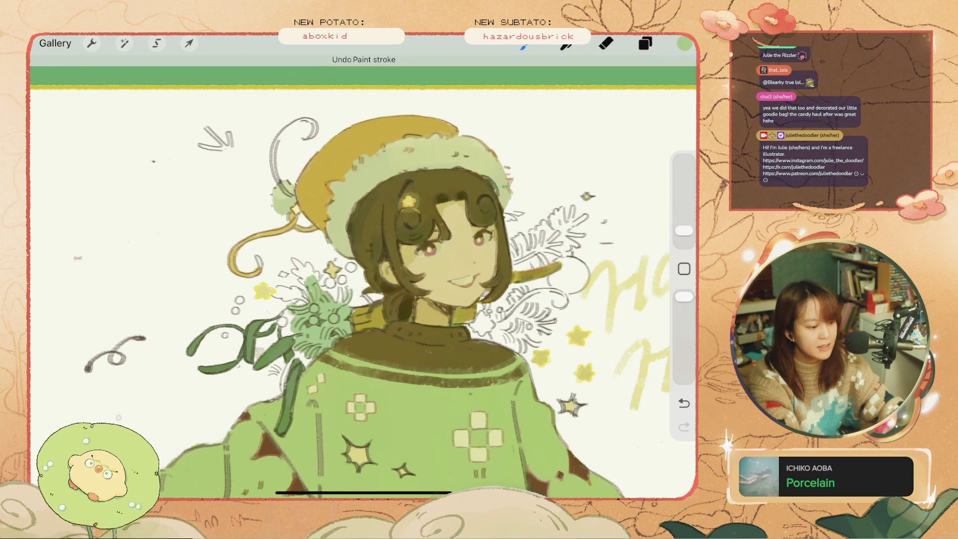
{"action": "mouse_move", "coordinate": [342, 289]}
{"action": "left_mouse_down"}
{"action": "mouse_move", "coordinate": [353, 293]}
{"action": "mouse_move", "coordinate": [339, 300]}
{"action": "left_mouse_up"}
{"action": "key", "text": "e"}
{"action": "scroll", "coordinate": [382, 310], "scroll_direction": "up", "scroll_amount": 3}
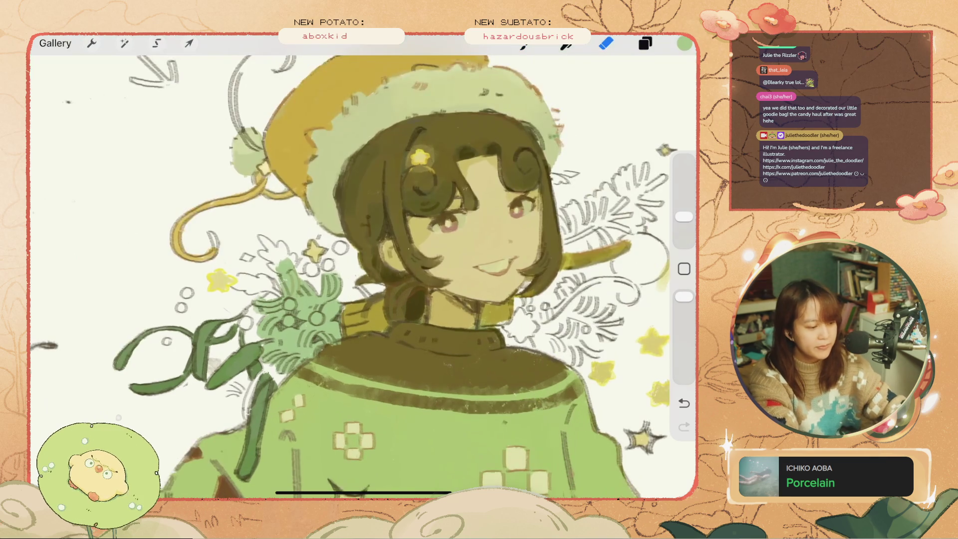
Step: Try erasing spots near the collar and painting a short upper-sprig stroke, undoing each
{"action": "left_click_drag", "start_coordinate": [135, 64], "coordinate": [165, 80]}
{"action": "key", "text": "ctrl+z"}
{"action": "left_click_drag", "start_coordinate": [333, 280], "coordinate": [332, 290]}
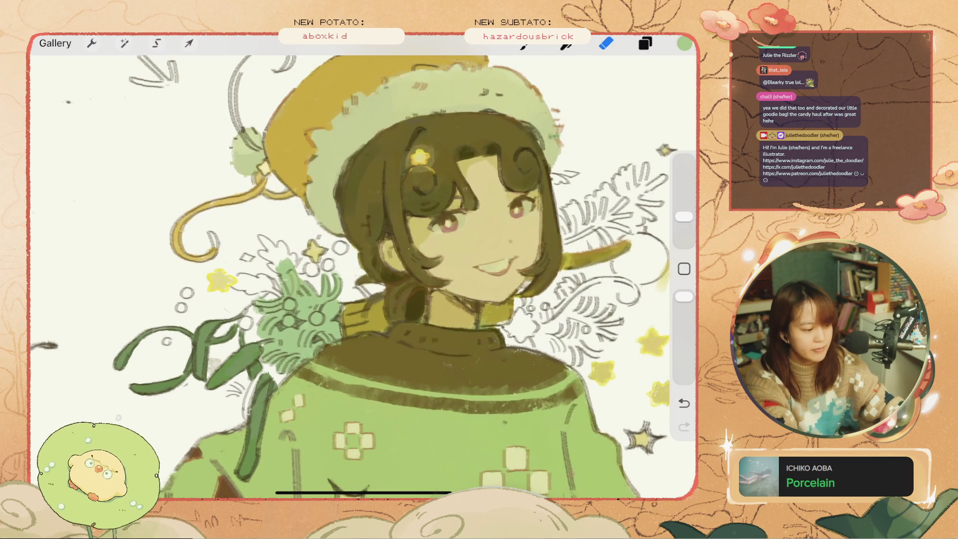
{"action": "key", "text": "ctrl+z"}
{"action": "key", "text": "b"}
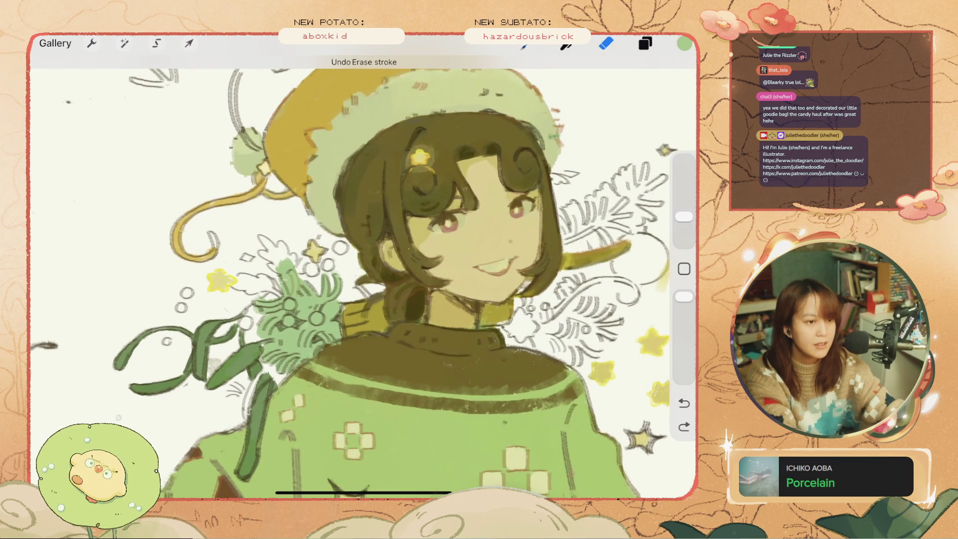
{"action": "mouse_move", "coordinate": [280, 252]}
{"action": "left_mouse_down"}
{"action": "mouse_move", "coordinate": [295, 272]}
{"action": "mouse_move", "coordinate": [260, 237]}
{"action": "mouse_move", "coordinate": [295, 292]}
{"action": "mouse_move", "coordinate": [237, 275]}
{"action": "left_mouse_up"}
{"action": "key", "text": "ctrl+z"}
{"action": "key", "text": "ctrl+z"}
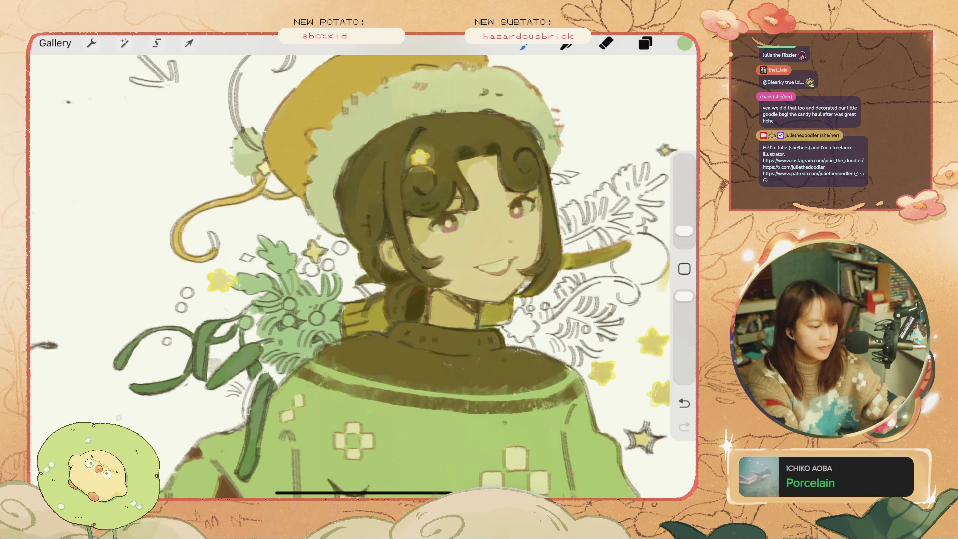
{"action": "scroll", "coordinate": [363, 274], "scroll_direction": "down", "scroll_amount": 5}
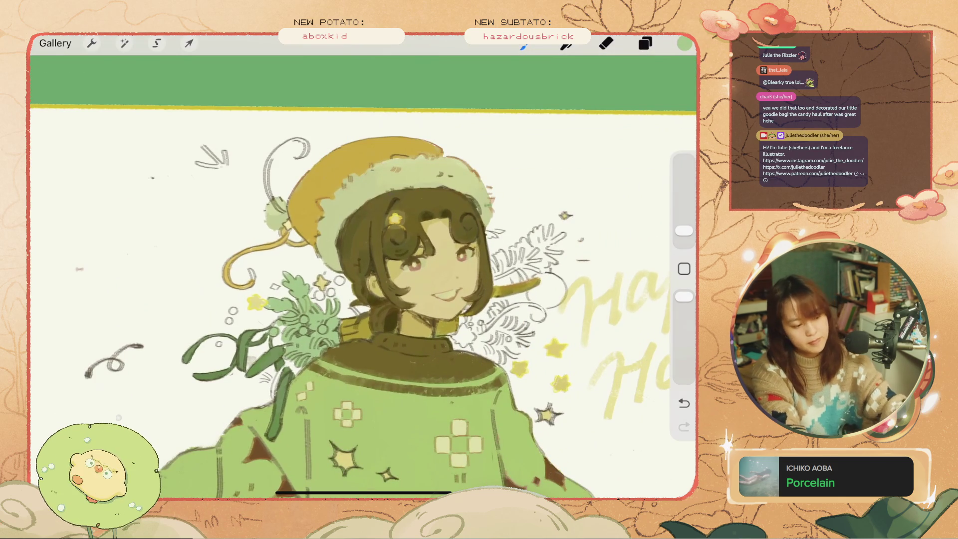
Step: Undo the leaf shading and paint a green pine leaf beside the girl's head
{"action": "mouse_move", "coordinate": [489, 352]}
{"action": "left_mouse_down"}
{"action": "mouse_move", "coordinate": [506, 329]}
{"action": "mouse_move", "coordinate": [529, 330]}
{"action": "mouse_move", "coordinate": [505, 357]}
{"action": "mouse_move", "coordinate": [481, 343]}
{"action": "mouse_move", "coordinate": [500, 363]}
{"action": "mouse_move", "coordinate": [474, 349]}
{"action": "mouse_move", "coordinate": [498, 359]}
{"action": "left_mouse_up"}
{"action": "key", "text": "ctrl+z"}
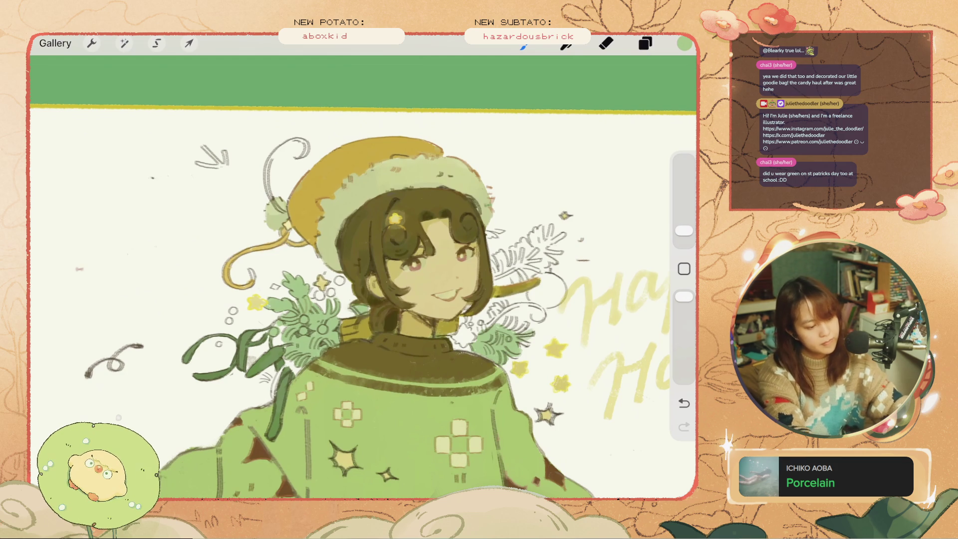
{"action": "scroll", "coordinate": [365, 300], "scroll_direction": "down", "scroll_amount": 3}
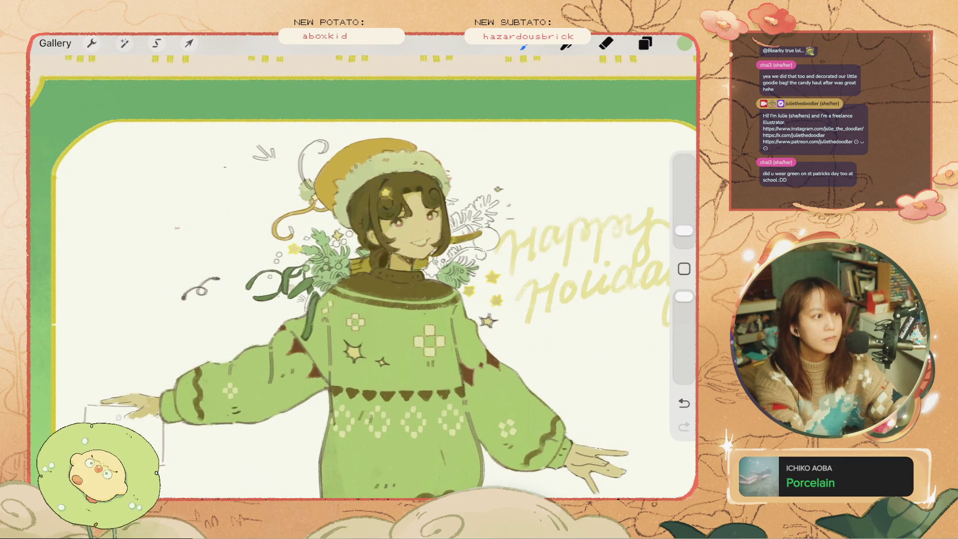
{"action": "scroll", "coordinate": [364, 270], "scroll_direction": "up", "scroll_amount": 3}
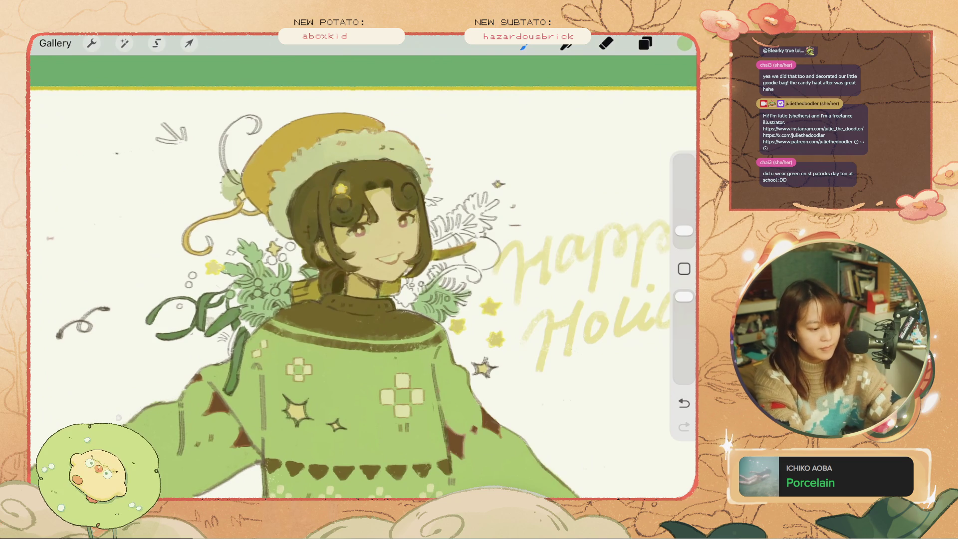
{"action": "key", "text": "ctrl+z"}
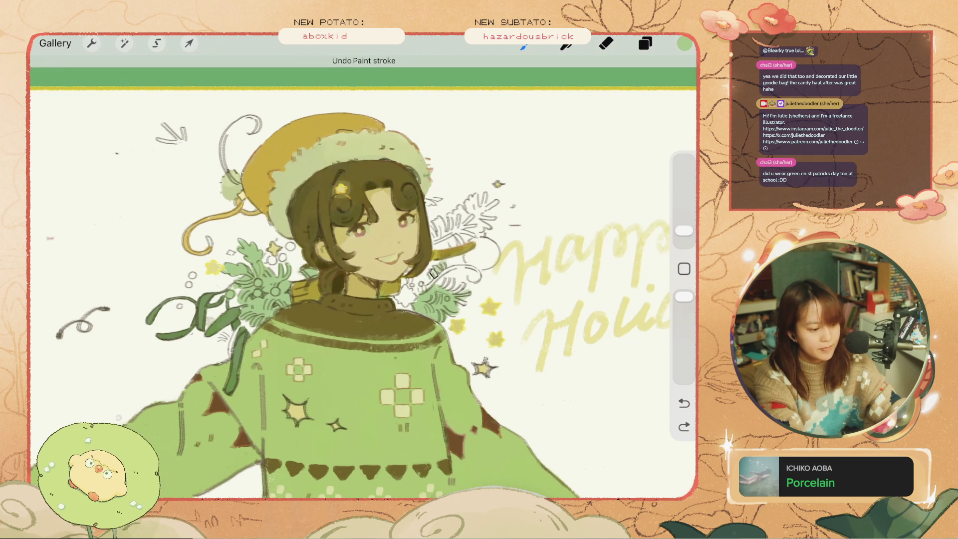
{"action": "mouse_move", "coordinate": [447, 238]}
{"action": "left_mouse_down"}
{"action": "mouse_move", "coordinate": [471, 218]}
{"action": "mouse_move", "coordinate": [468, 237]}
{"action": "mouse_move", "coordinate": [439, 246]}
{"action": "mouse_move", "coordinate": [438, 219]}
{"action": "mouse_move", "coordinate": [441, 243]}
{"action": "left_mouse_up"}
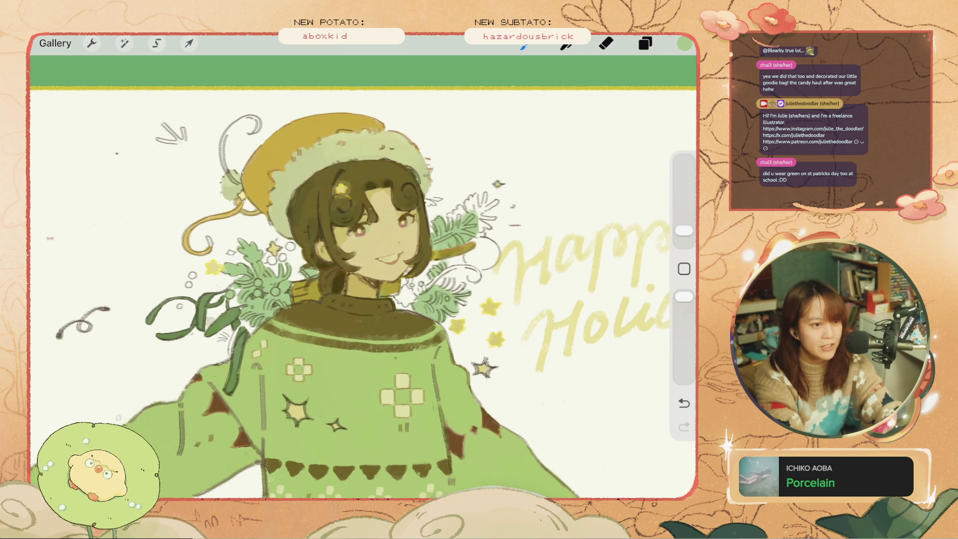
Step: Set the brush to 3% and build dark needles at the top of the pine leaf
{"action": "left_click_drag", "start_coordinate": [685, 230], "coordinate": [684, 233]}
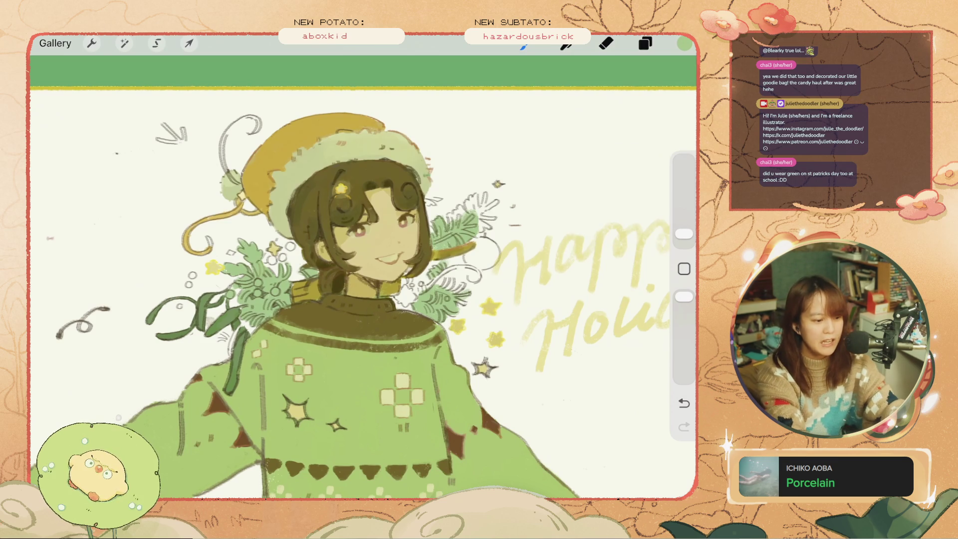
{"action": "scroll", "coordinate": [349, 225], "scroll_direction": "up", "scroll_amount": 3}
{"action": "key", "text": "ctrl+z"}
{"action": "key", "text": "ctrl+z"}
{"action": "mouse_move", "coordinate": [448, 220]}
{"action": "left_mouse_down"}
{"action": "mouse_move", "coordinate": [464, 239]}
{"action": "mouse_move", "coordinate": [437, 258]}
{"action": "mouse_move", "coordinate": [486, 250]}
{"action": "mouse_move", "coordinate": [491, 260]}
{"action": "left_mouse_up"}
{"action": "key", "text": "ctrl+z"}
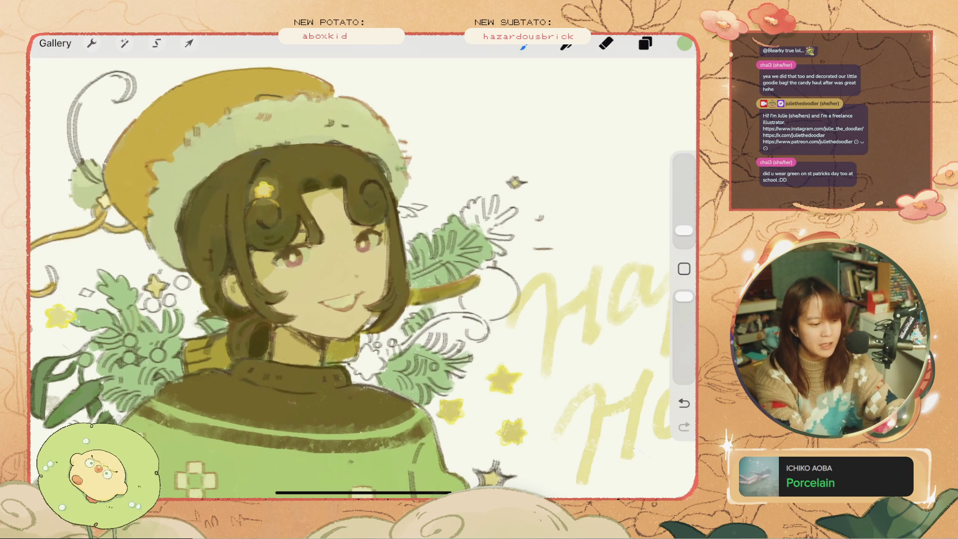
{"action": "key", "text": "ctrl+z"}
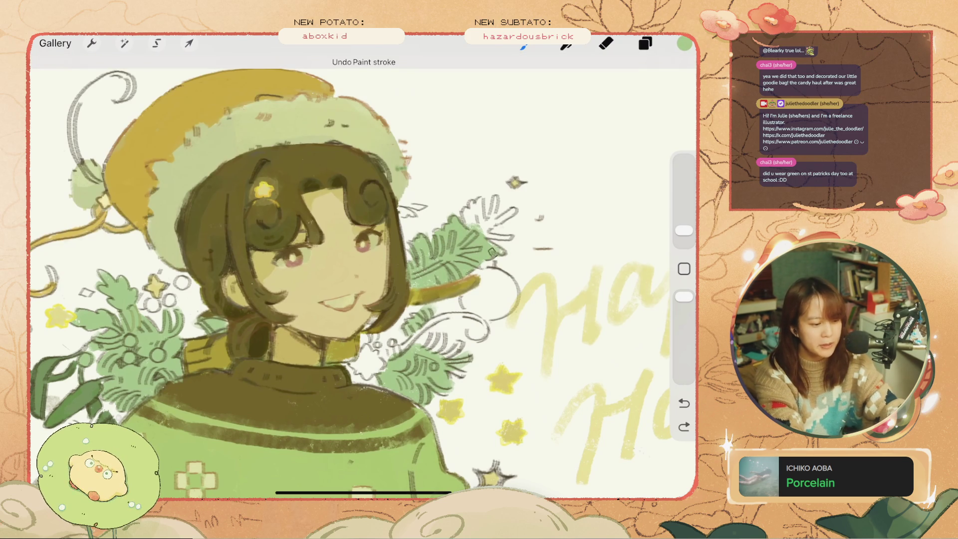
{"action": "mouse_move", "coordinate": [482, 202]}
{"action": "left_mouse_down"}
{"action": "mouse_move", "coordinate": [471, 232]}
{"action": "mouse_move", "coordinate": [477, 220]}
{"action": "mouse_move", "coordinate": [461, 229]}
{"action": "mouse_move", "coordinate": [475, 222]}
{"action": "left_mouse_up"}
{"action": "key", "text": "ctrl+z"}
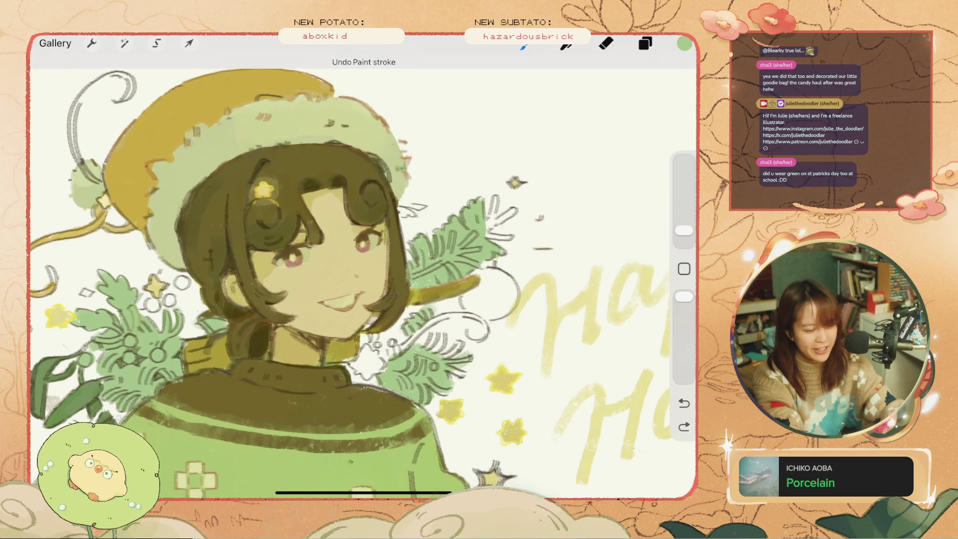
{"action": "left_click_drag", "start_coordinate": [496, 197], "coordinate": [488, 225]}
{"action": "scroll", "coordinate": [350, 274], "scroll_direction": "left", "scroll_amount": 5}
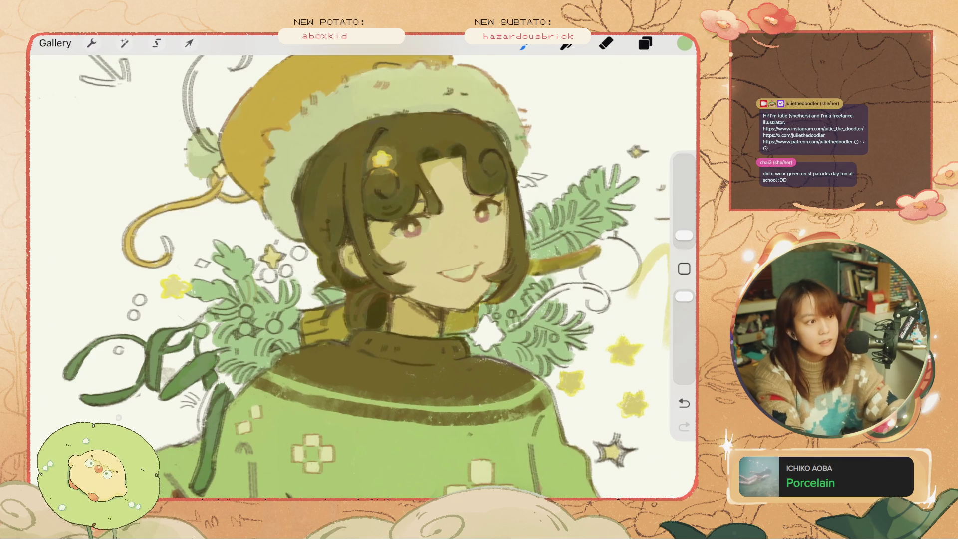
Step: Undo the last strokes and choose a new colour in the Colors panel
{"action": "scroll", "coordinate": [363, 272], "scroll_direction": "down", "scroll_amount": 5}
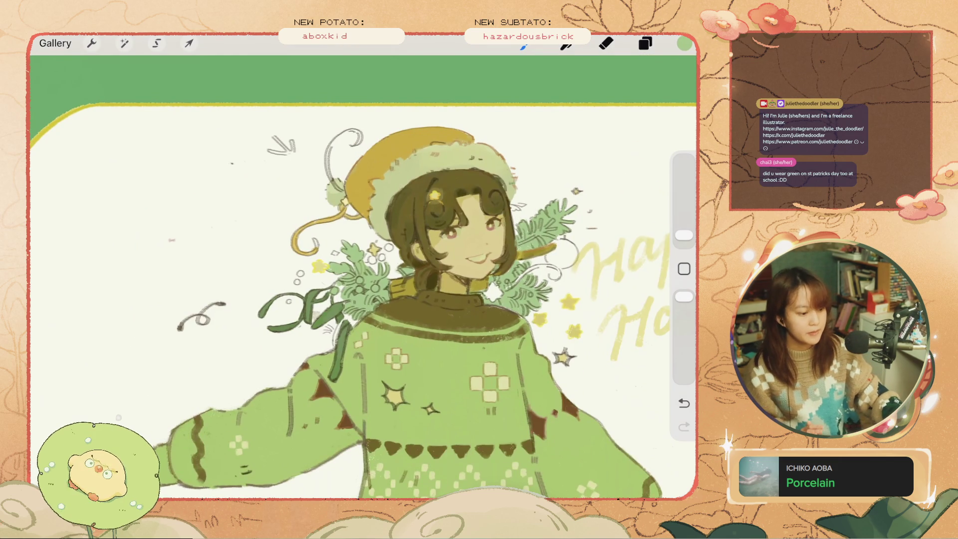
{"action": "scroll", "coordinate": [363, 300], "scroll_direction": "down", "scroll_amount": 3}
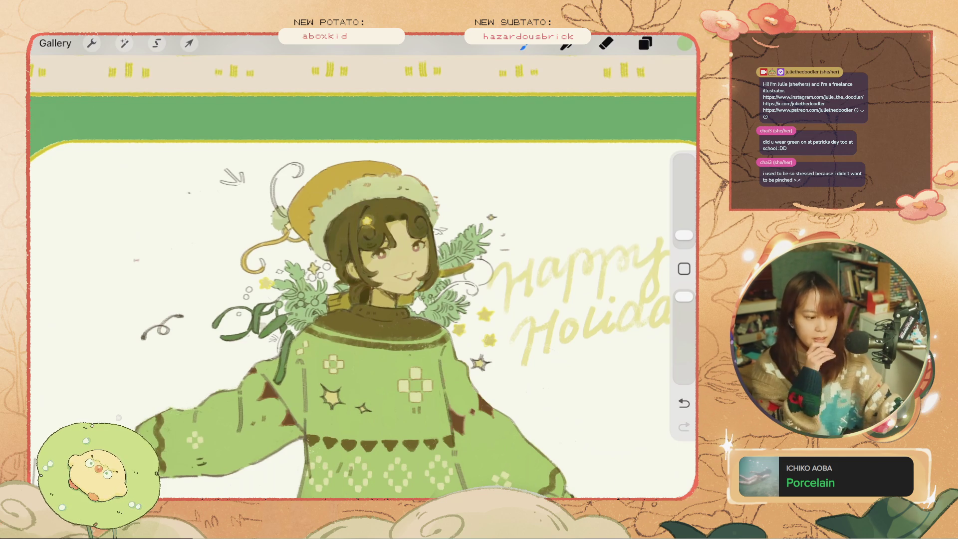
{"action": "scroll", "coordinate": [369, 250], "scroll_direction": "up", "scroll_amount": 3}
{"action": "key", "text": "ctrl+z"}
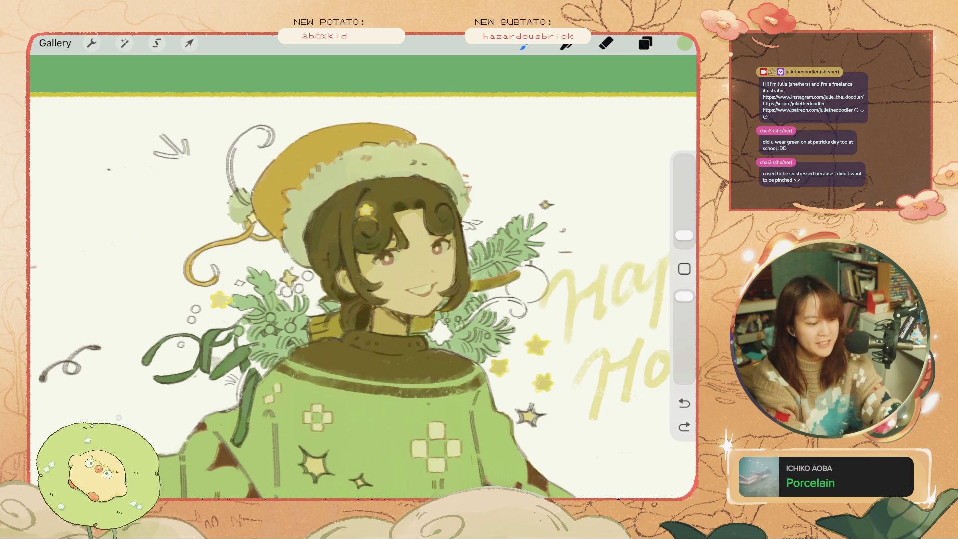
{"action": "left_click", "coordinate": [685, 44]}
{"action": "left_click", "coordinate": [685, 43]}
{"action": "key", "text": "ctrl+z"}
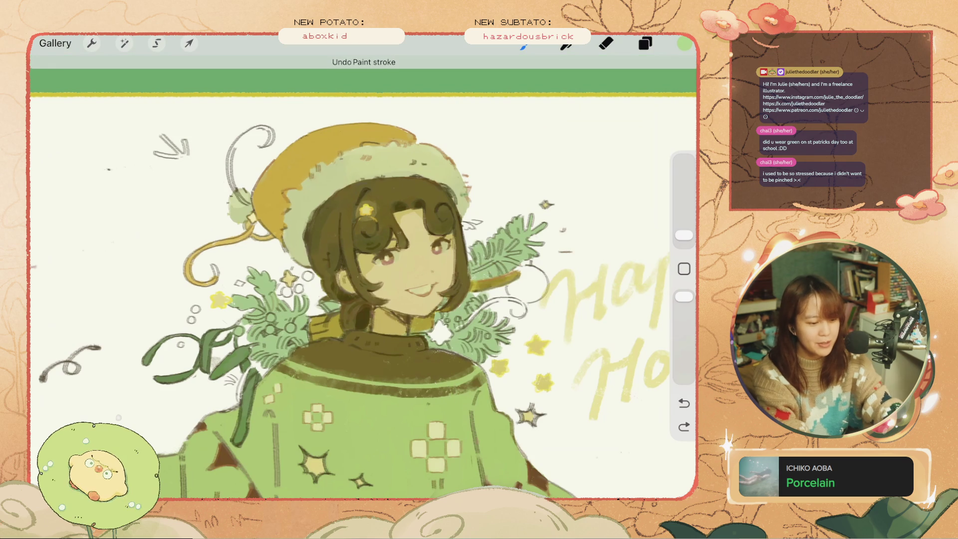
Step: With a 3% brush, add light strokes to the shoulder sprig and sample the star's pale yellow
{"action": "left_click_drag", "start_coordinate": [685, 235], "coordinate": [685, 225]}
{"action": "mouse_move", "coordinate": [485, 319]}
{"action": "left_mouse_down"}
{"action": "mouse_move", "coordinate": [497, 337]}
{"action": "mouse_move", "coordinate": [484, 353]}
{"action": "left_mouse_up"}
{"action": "key", "text": "ctrl+z"}
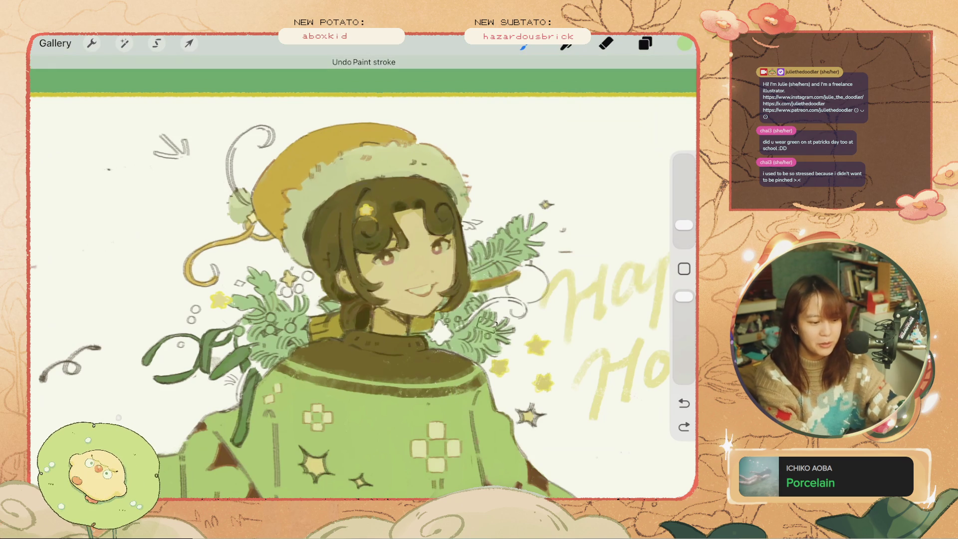
{"action": "left_click_drag", "start_coordinate": [467, 320], "coordinate": [497, 334]}
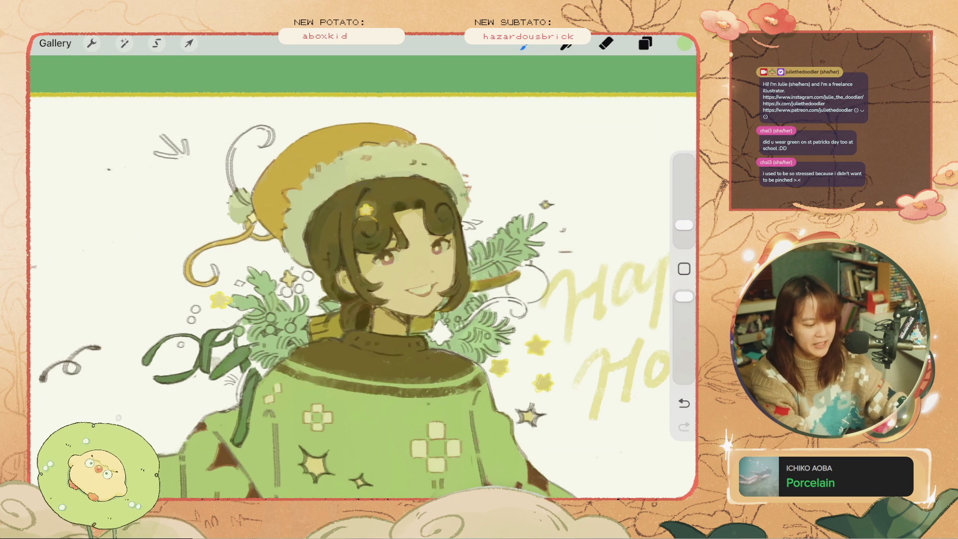
{"action": "key", "text": "ctrl+z"}
{"action": "left_click", "coordinate": [314, 462]}
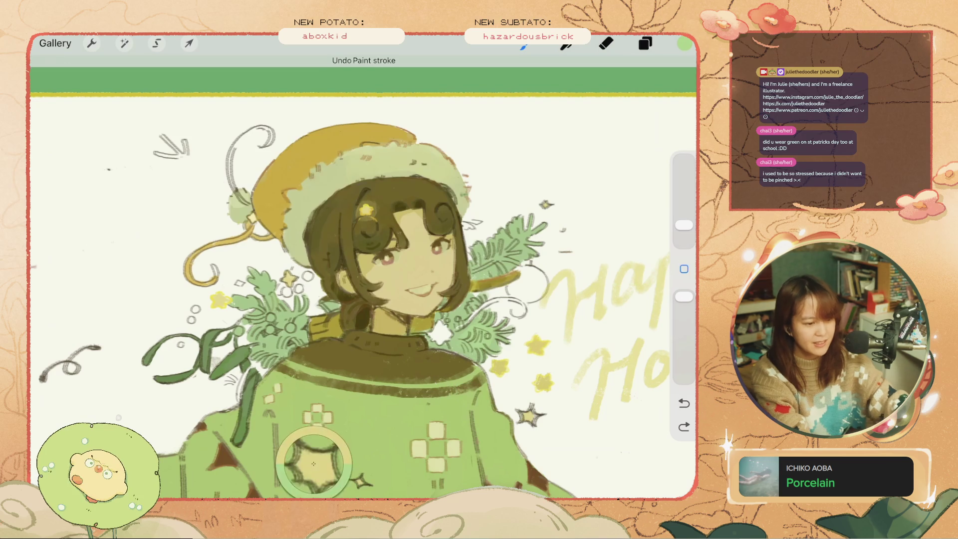
Step: Adjust the colour, undo the last strokes and shrink the brush to 2%
{"action": "left_click", "coordinate": [685, 44]}
{"action": "left_click", "coordinate": [535, 109]}
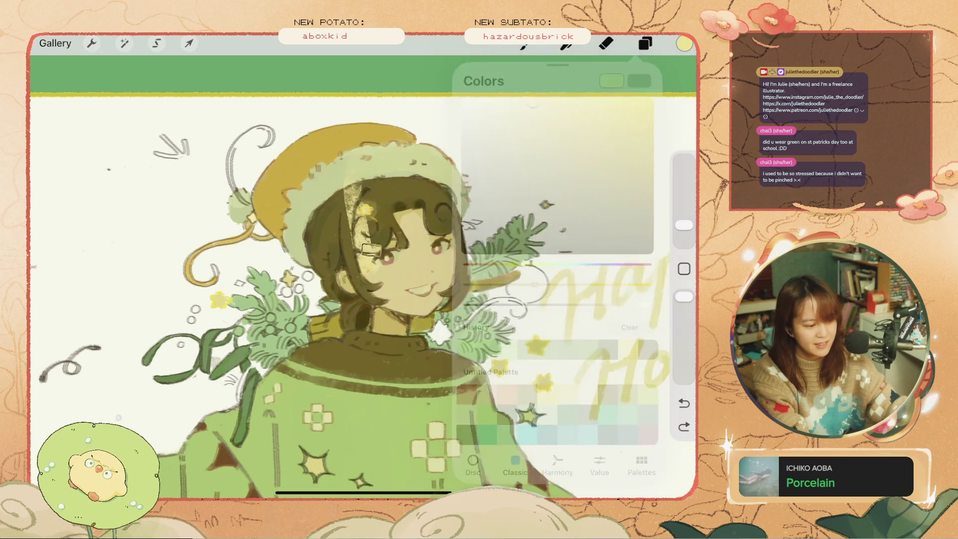
{"action": "key", "text": "ctrl+z"}
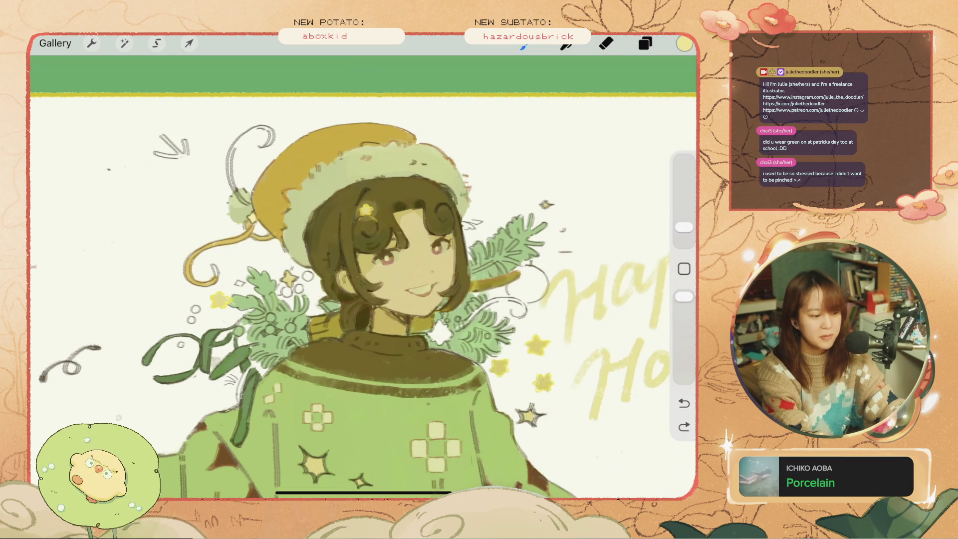
{"action": "scroll", "coordinate": [378, 182], "scroll_direction": "up", "scroll_amount": 5}
{"action": "key", "text": "ctrl+z"}
{"action": "key", "text": "bracketleft"}
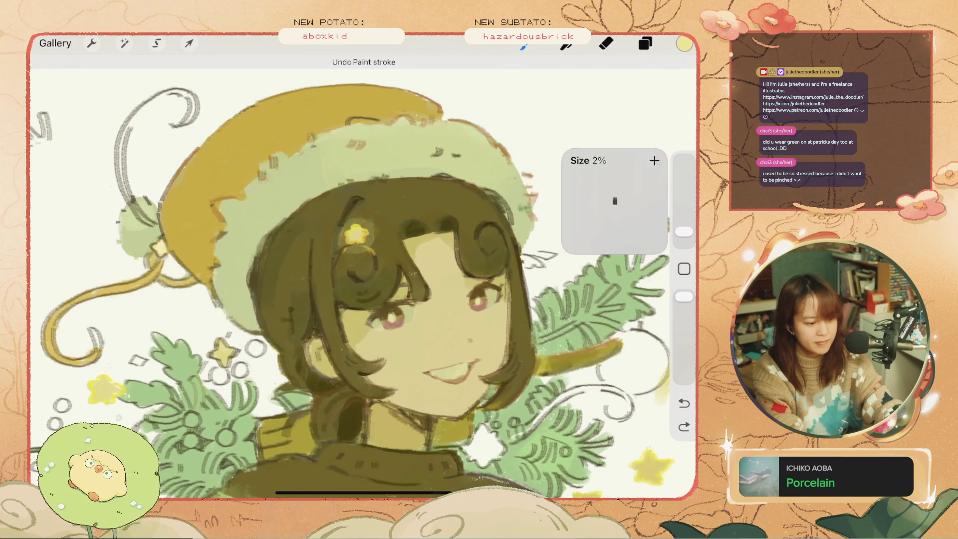
Step: Dab a small mark on the white hair star, then undo it
{"action": "left_click", "coordinate": [355, 234]}
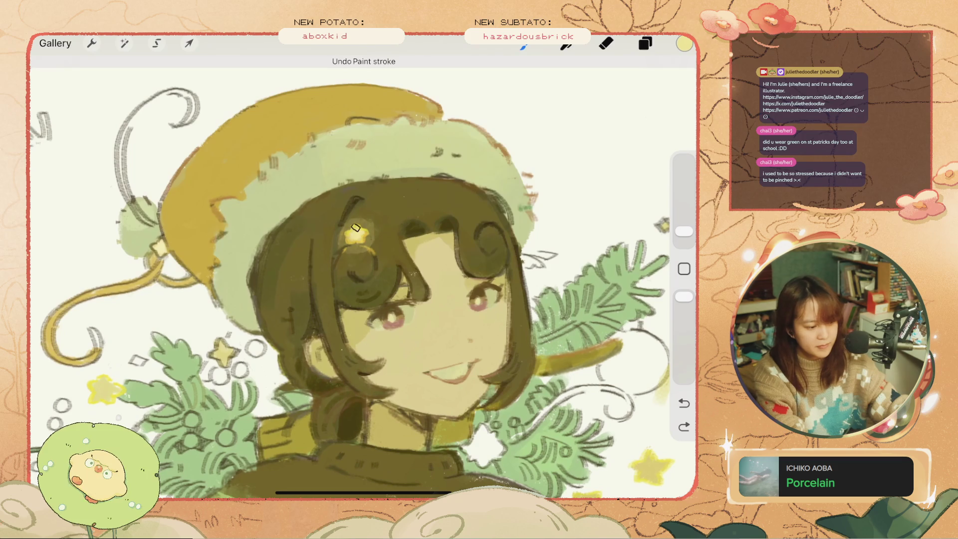
{"action": "scroll", "coordinate": [364, 270], "scroll_direction": "down", "scroll_amount": 3}
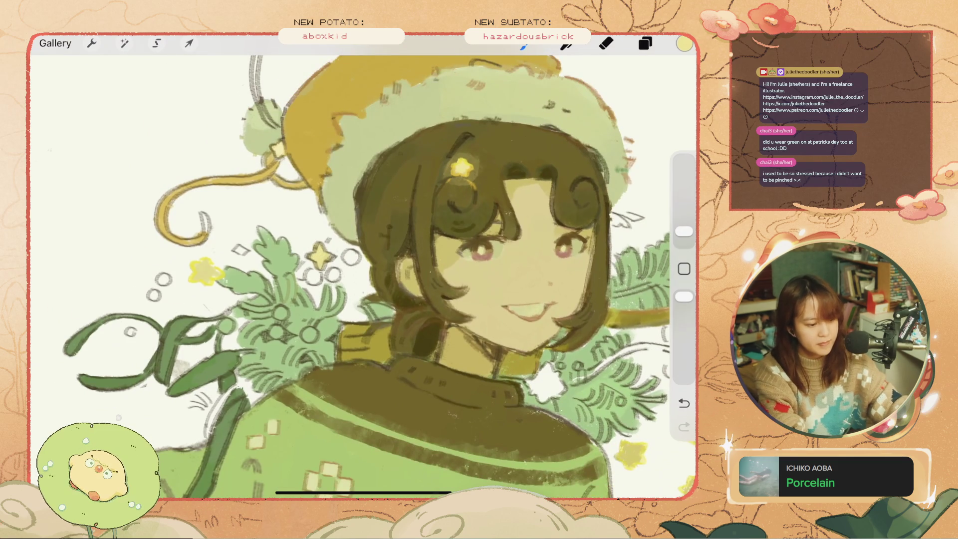
{"action": "scroll", "coordinate": [364, 270], "scroll_direction": "down", "scroll_amount": 5}
{"action": "scroll", "coordinate": [363, 269], "scroll_direction": "up", "scroll_amount": 4}
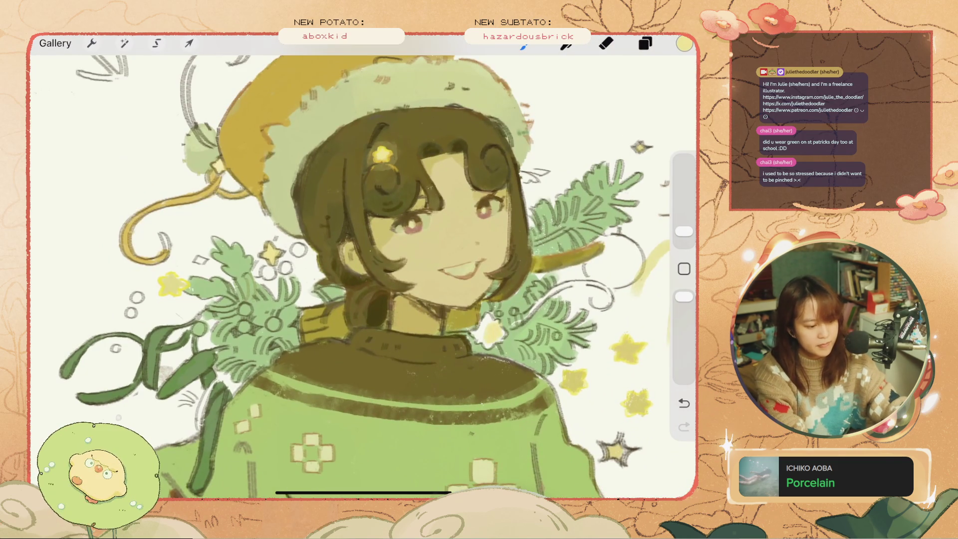
{"action": "key", "text": "ctrl+z"}
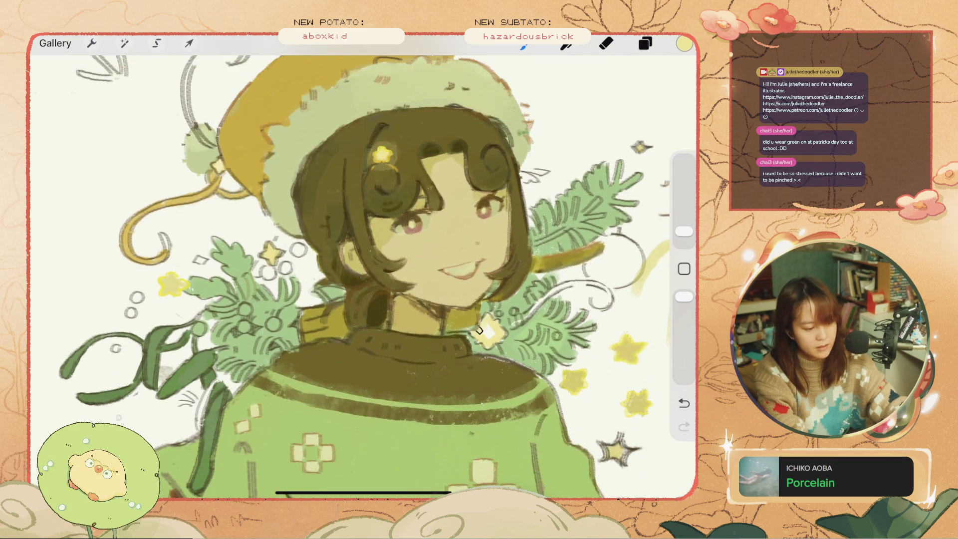
Step: Eyedrop a colour from the girl's face
{"action": "scroll", "coordinate": [364, 269], "scroll_direction": "down", "scroll_amount": 3}
{"action": "scroll", "coordinate": [364, 269], "scroll_direction": "up", "scroll_amount": 3}
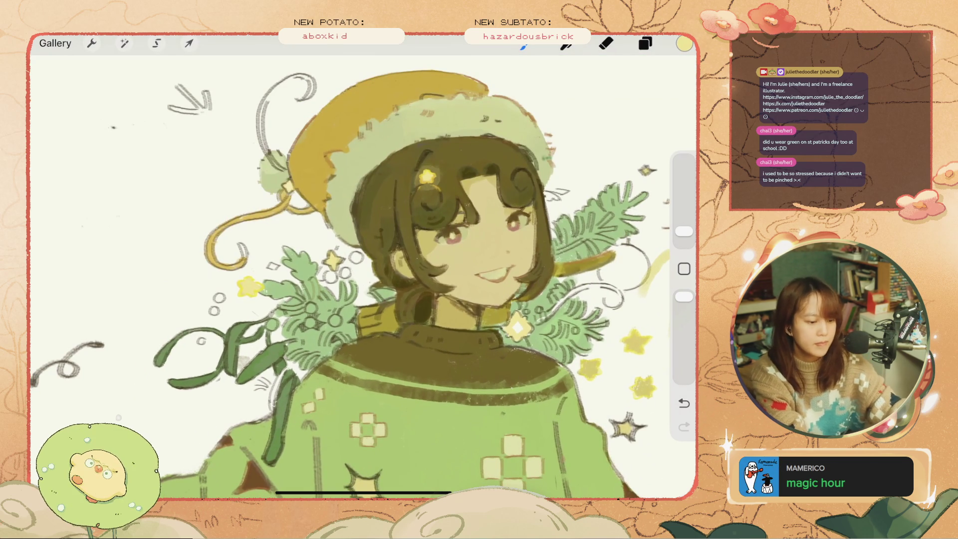
{"action": "left_click", "coordinate": [684, 268]}
{"action": "left_click_drag", "start_coordinate": [455, 243], "coordinate": [456, 243]}
Step: Paint dark red berries on the pine sprigs, undoing stray berry strokes
{"action": "left_click", "coordinate": [685, 44]}
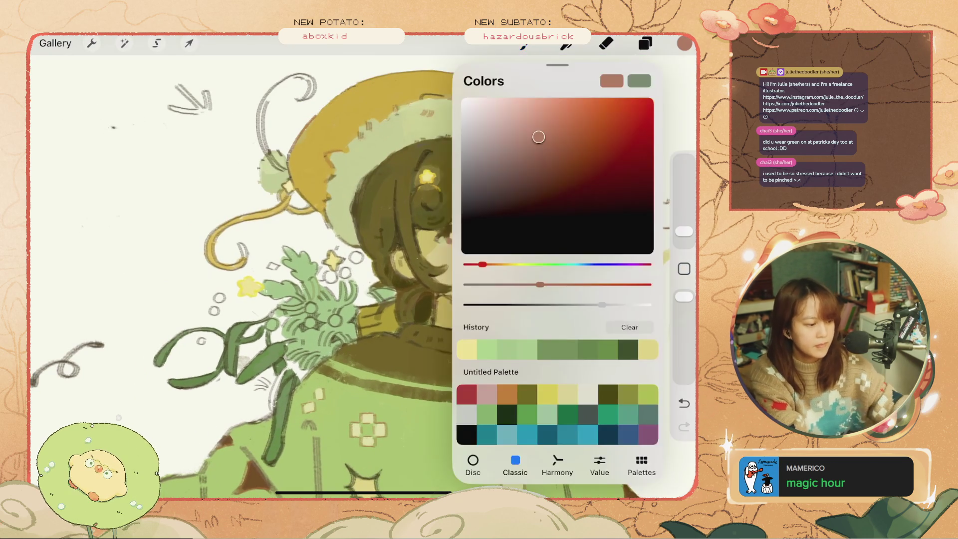
{"action": "left_click", "coordinate": [685, 43]}
{"action": "left_click", "coordinate": [524, 44]}
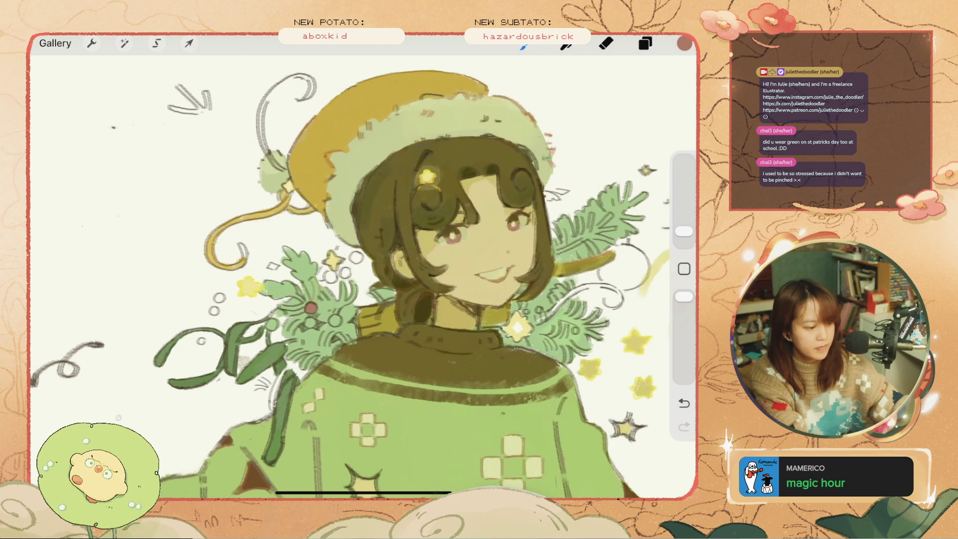
{"action": "left_click_drag", "start_coordinate": [331, 316], "coordinate": [339, 322]}
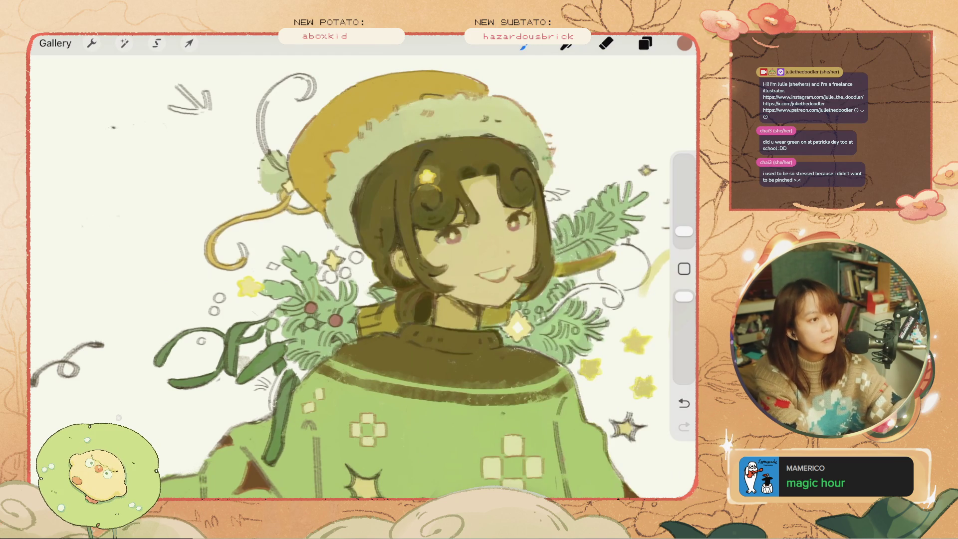
{"action": "key", "text": "ctrl+z"}
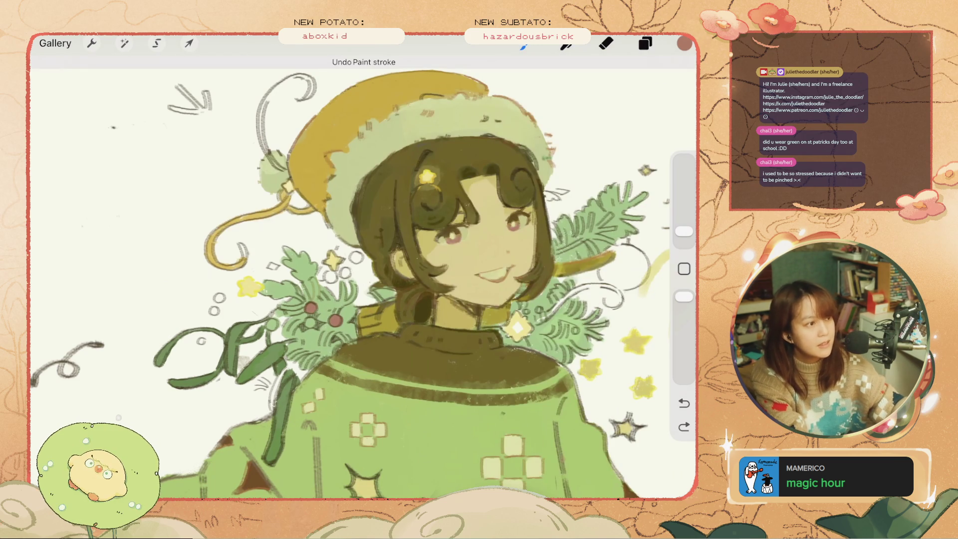
{"action": "mouse_move", "coordinate": [342, 269]}
{"action": "left_mouse_down"}
{"action": "mouse_move", "coordinate": [349, 276]}
{"action": "mouse_move", "coordinate": [331, 275]}
{"action": "mouse_move", "coordinate": [360, 262]}
{"action": "left_mouse_up"}
{"action": "key", "text": "ctrl+z"}
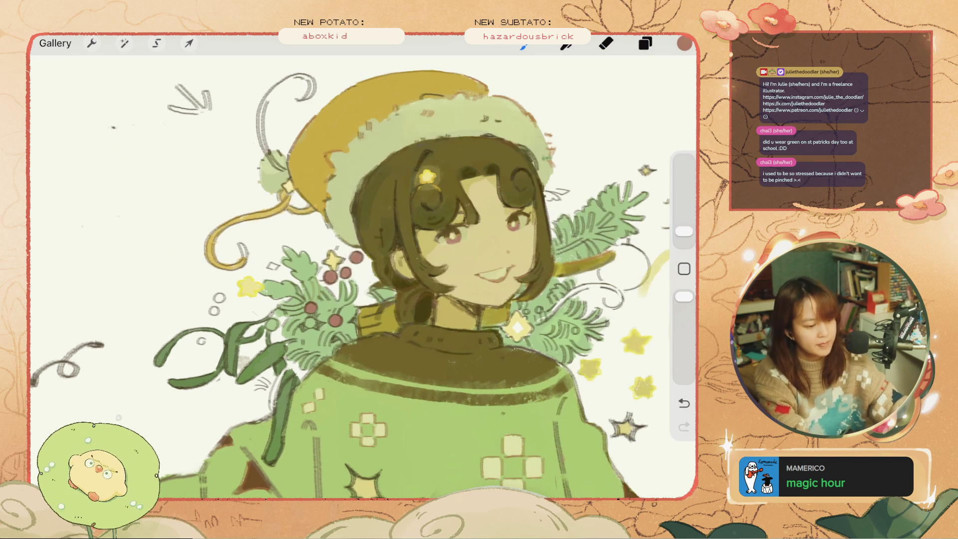
Step: Lighten the current colour to a pale, less saturated dusty pink
{"action": "scroll", "coordinate": [363, 270], "scroll_direction": "down", "scroll_amount": 3}
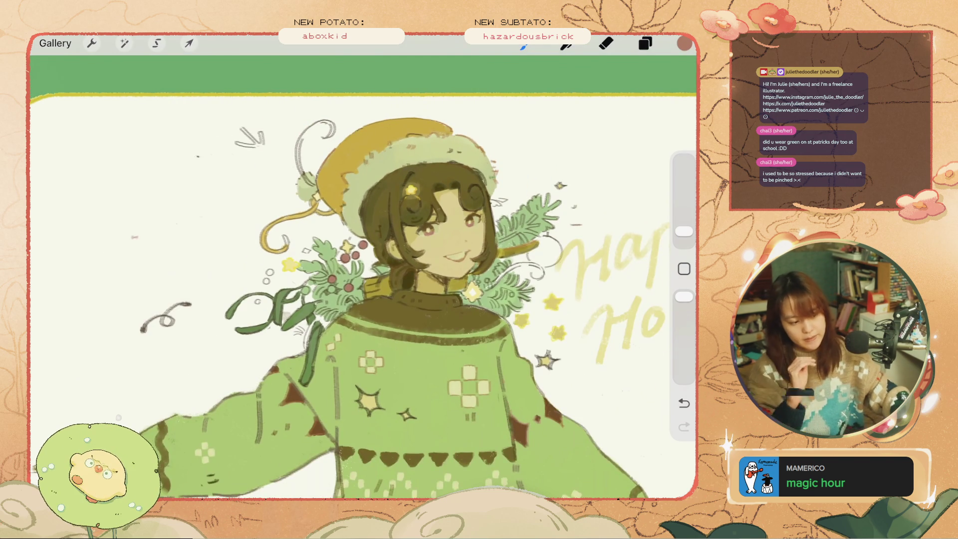
{"action": "scroll", "coordinate": [374, 300], "scroll_direction": "down", "scroll_amount": 2}
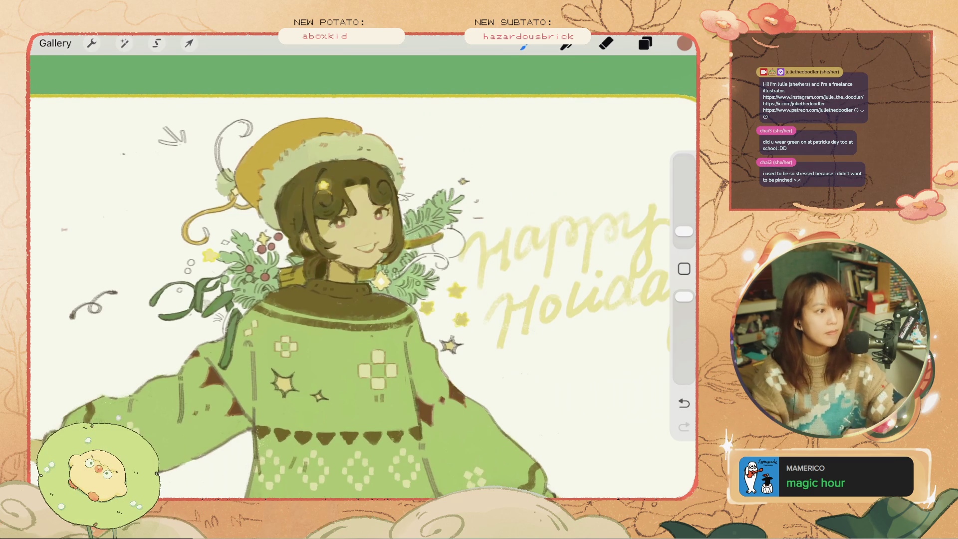
{"action": "scroll", "coordinate": [350, 225], "scroll_direction": "up", "scroll_amount": 3}
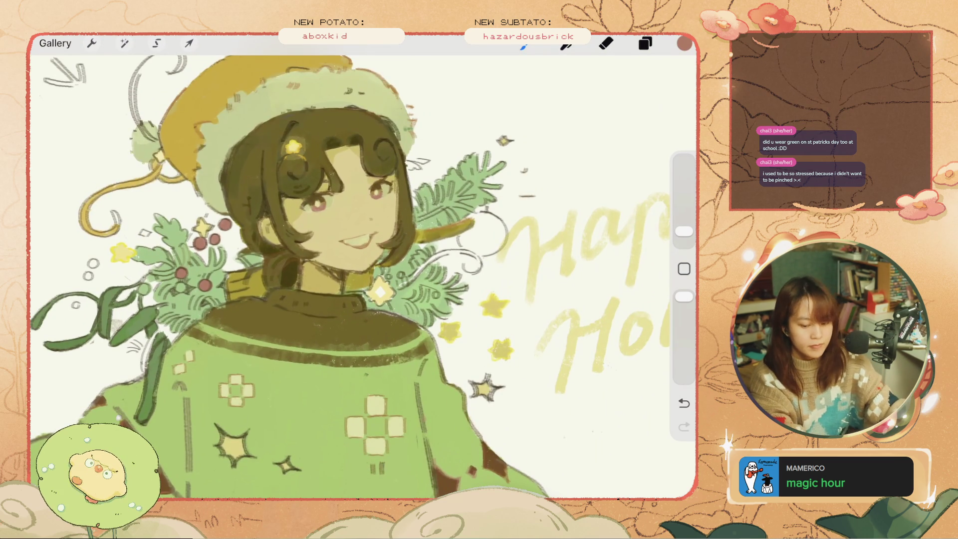
{"action": "left_click", "coordinate": [684, 43]}
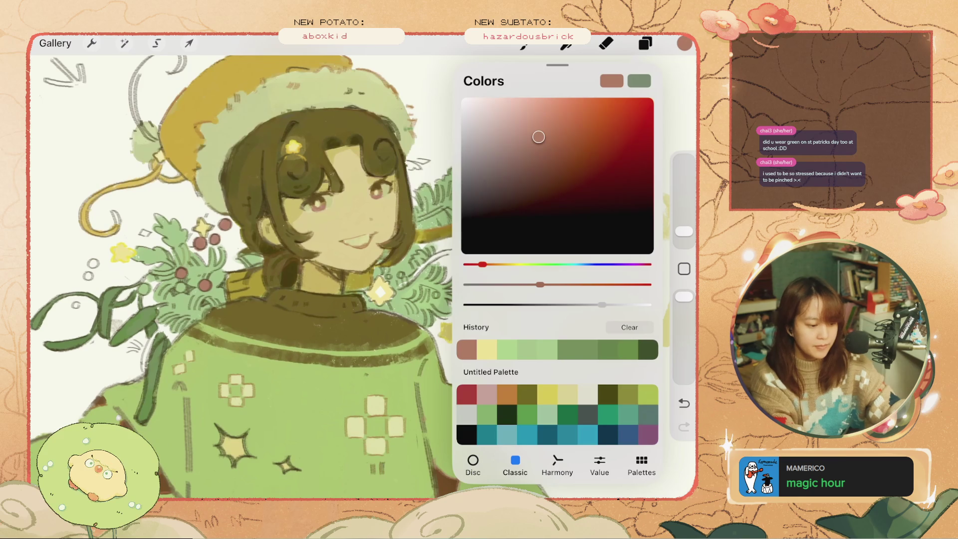
{"action": "left_click_drag", "start_coordinate": [540, 285], "coordinate": [504, 285]}
{"action": "mouse_move", "coordinate": [538, 137]}
{"action": "left_mouse_down"}
{"action": "mouse_move", "coordinate": [502, 132]}
{"action": "mouse_move", "coordinate": [503, 124]}
{"action": "left_mouse_up"}
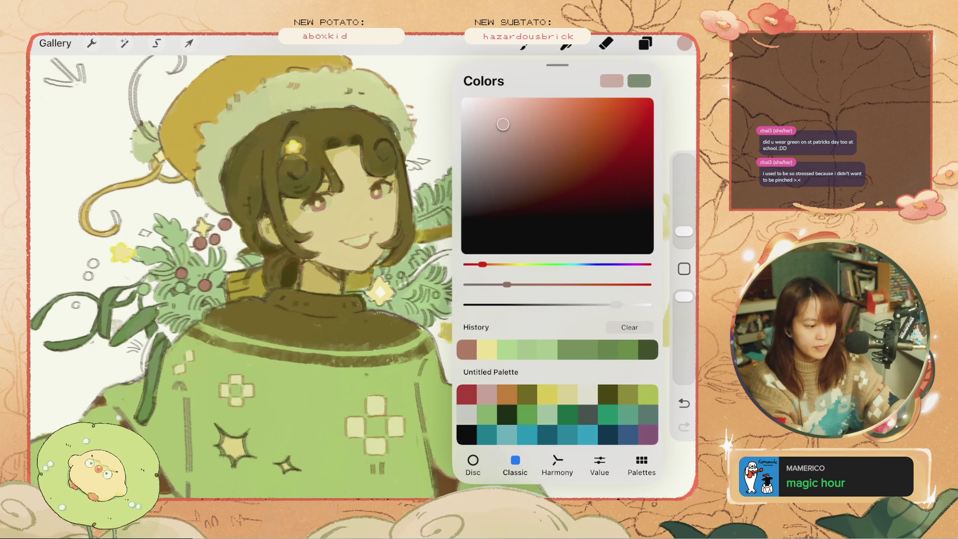
Step: Test the pale colour with dabs, undo them and fine-tune the ornament shade
{"action": "left_click", "coordinate": [684, 44]}
{"action": "mouse_move", "coordinate": [491, 225]}
{"action": "left_mouse_down"}
{"action": "mouse_move", "coordinate": [477, 242]}
{"action": "mouse_move", "coordinate": [499, 223]}
{"action": "left_mouse_up"}
{"action": "key", "text": "ctrl+z"}
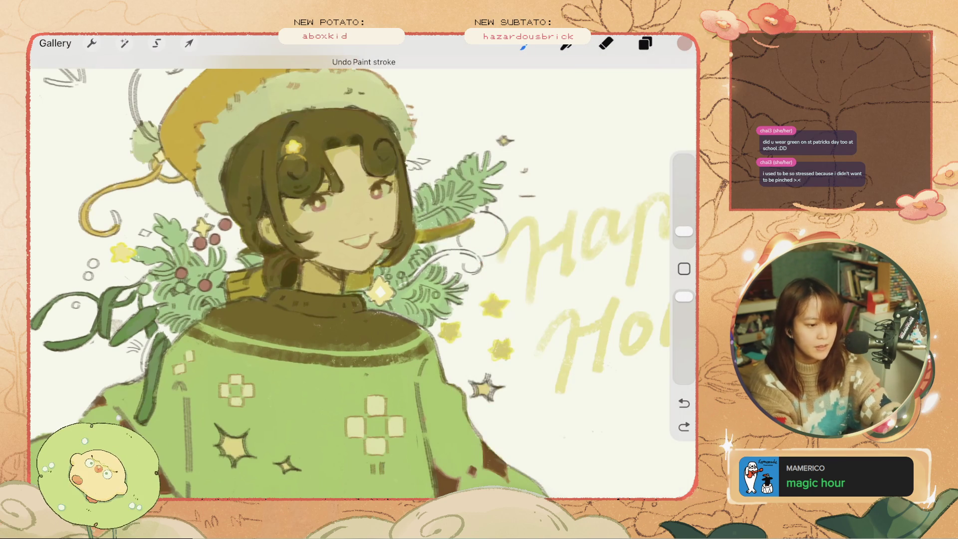
{"action": "left_click", "coordinate": [684, 43]}
{"action": "left_click", "coordinate": [684, 44]}
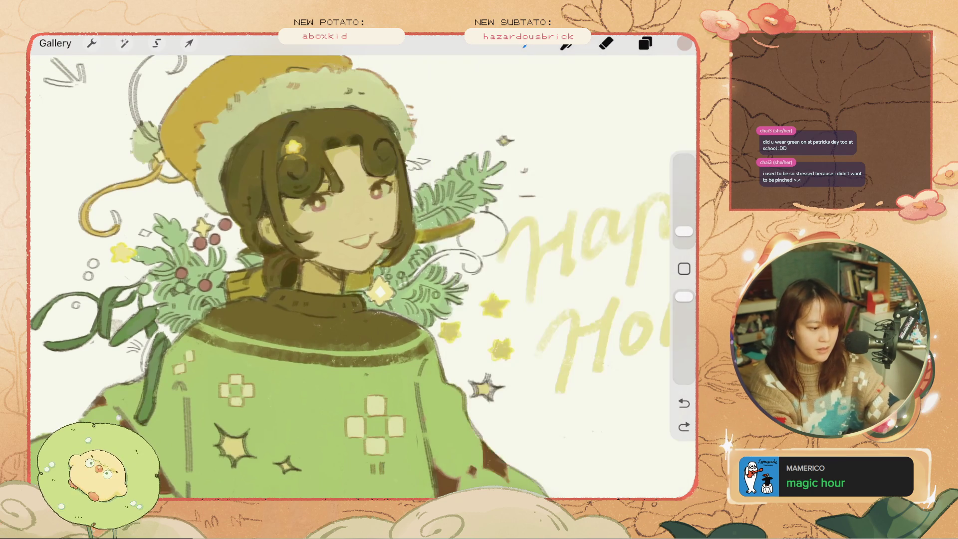
{"action": "key", "text": "ctrl+z"}
{"action": "left_click", "coordinate": [684, 44]}
{"action": "left_click_drag", "start_coordinate": [487, 123], "coordinate": [476, 127]}
{"action": "left_click", "coordinate": [684, 43]}
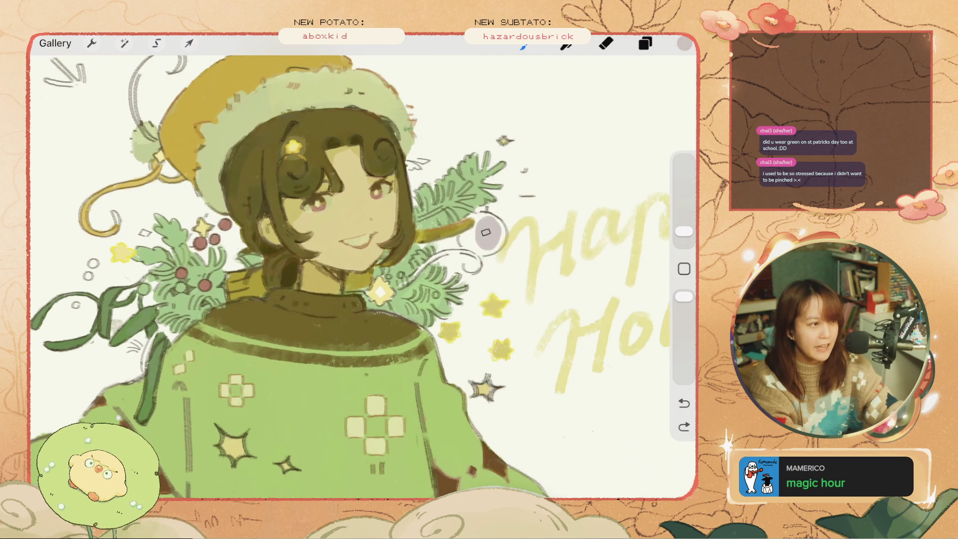
Step: Paint the round lilac-grey ornament right of the face, then pick a detail shade
{"action": "left_click", "coordinate": [489, 230]}
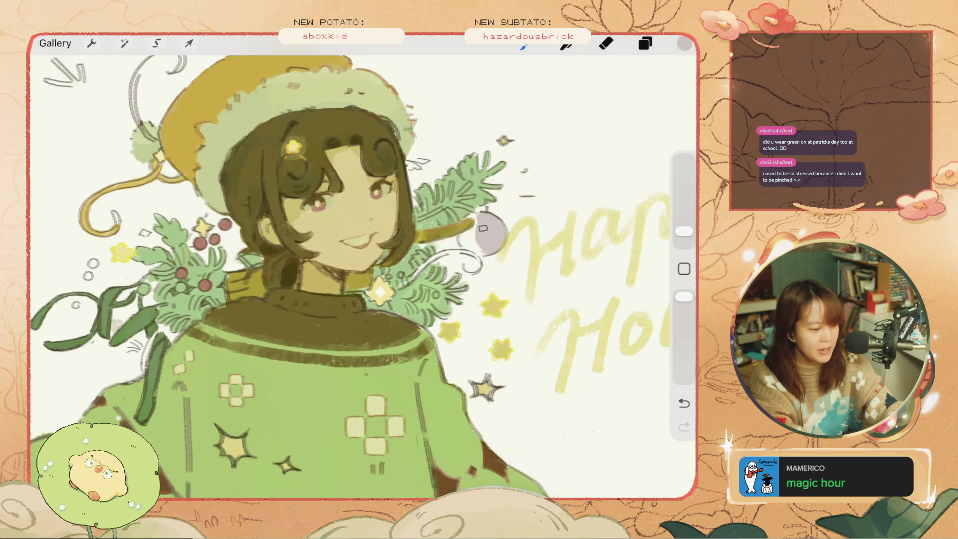
{"action": "mouse_move", "coordinate": [471, 236]}
{"action": "left_mouse_down"}
{"action": "mouse_move", "coordinate": [464, 245]}
{"action": "mouse_move", "coordinate": [485, 250]}
{"action": "left_mouse_up"}
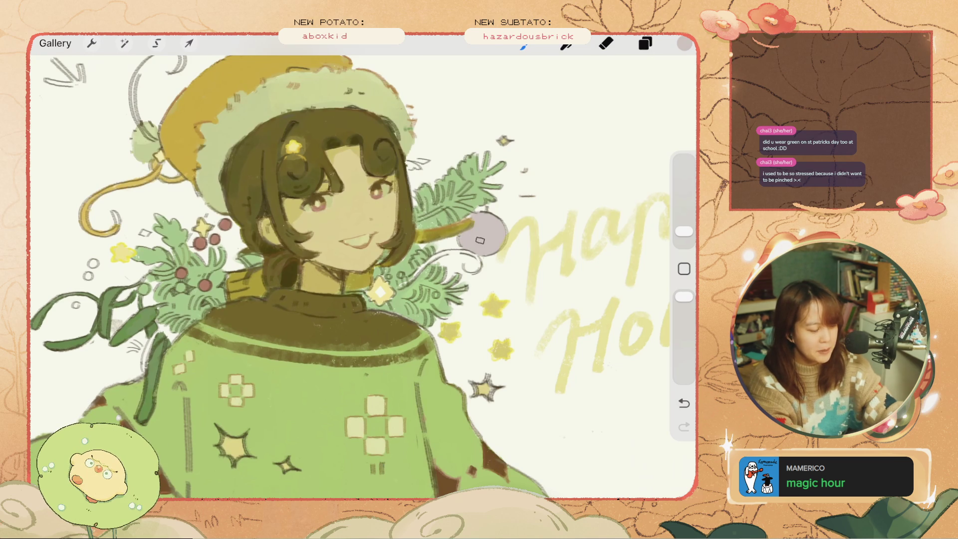
{"action": "left_click", "coordinate": [685, 43]}
{"action": "left_click", "coordinate": [684, 43]}
{"action": "left_click", "coordinate": [685, 43]}
{"action": "left_click_drag", "start_coordinate": [476, 127], "coordinate": [487, 144]}
{"action": "left_click", "coordinate": [685, 43]}
Step: Undo several ornament strokes and repaint new grey marks on the ornament
{"action": "left_click", "coordinate": [685, 404]}
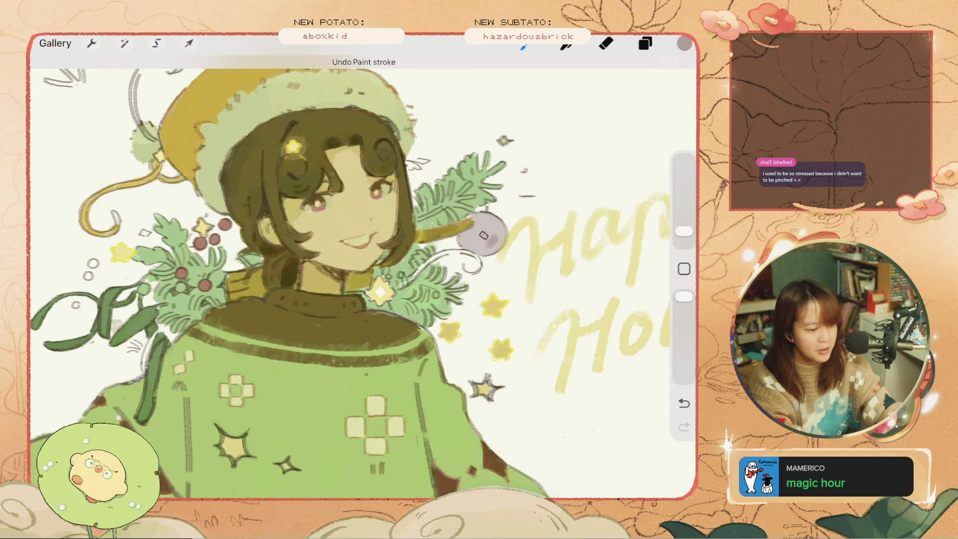
{"action": "scroll", "coordinate": [363, 280], "scroll_direction": "down", "scroll_amount": 3}
{"action": "scroll", "coordinate": [364, 279], "scroll_direction": "up", "scroll_amount": 3}
{"action": "key", "text": "ctrl+z"}
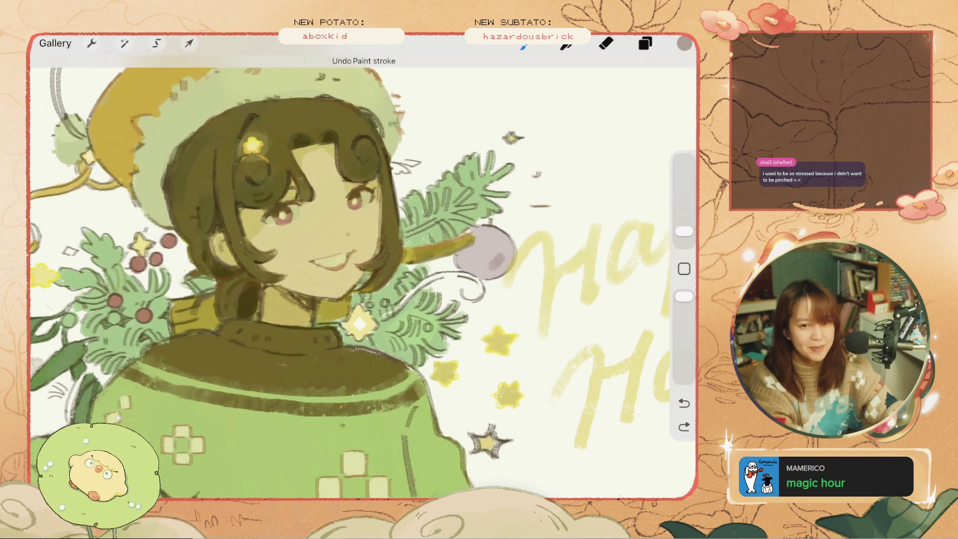
{"action": "key", "text": "ctrl+z"}
{"action": "key", "text": "ctrl+z"}
{"action": "key", "text": "ctrl+z"}
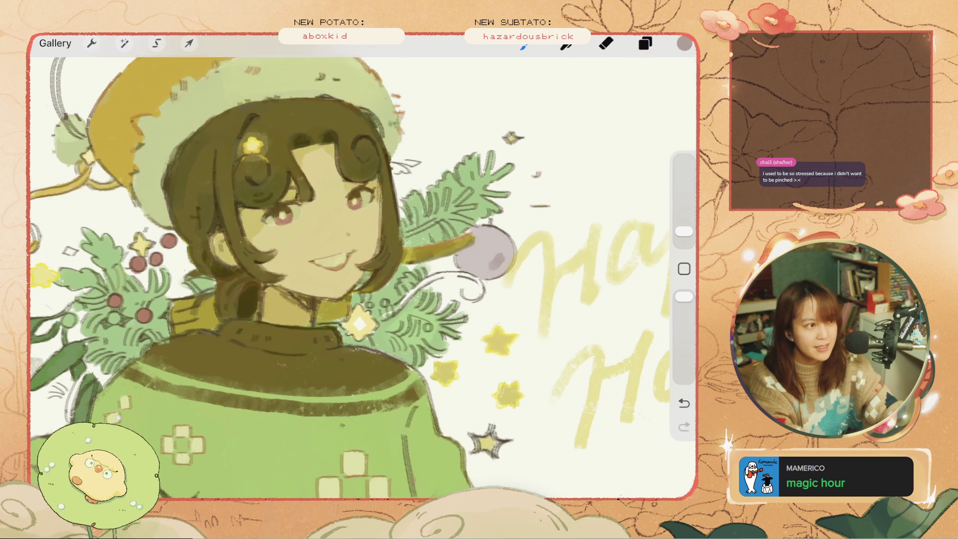
{"action": "key", "text": "ctrl+z"}
{"action": "key", "text": "ctrl+z"}
{"action": "key", "text": "ctrl+z"}
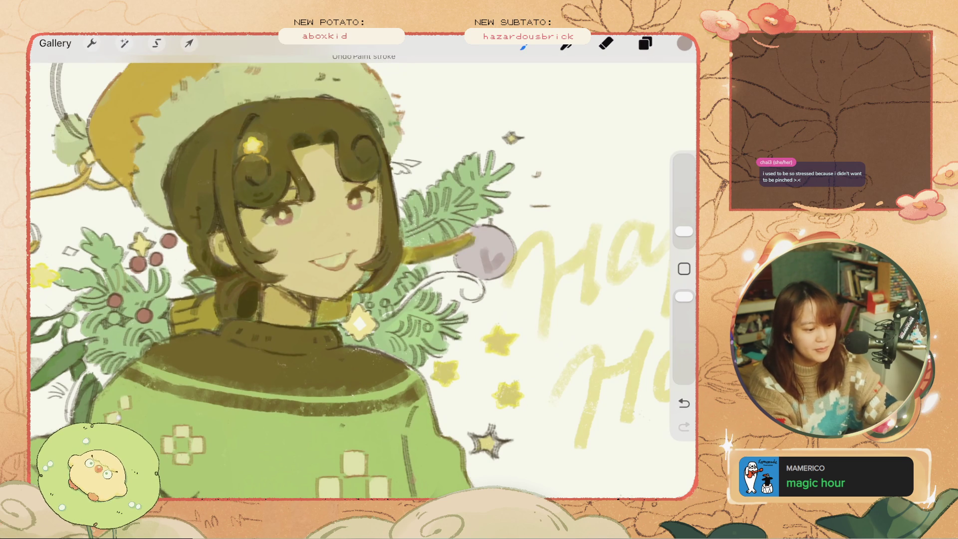
{"action": "mouse_move", "coordinate": [481, 249]}
{"action": "left_mouse_down"}
{"action": "mouse_move", "coordinate": [467, 255]}
{"action": "mouse_move", "coordinate": [480, 272]}
{"action": "mouse_move", "coordinate": [503, 264]}
{"action": "mouse_move", "coordinate": [458, 275]}
{"action": "left_mouse_up"}
Step: Pick a light colour and paint highlight dabs on the ornament
{"action": "scroll", "coordinate": [365, 269], "scroll_direction": "down", "scroll_amount": 5}
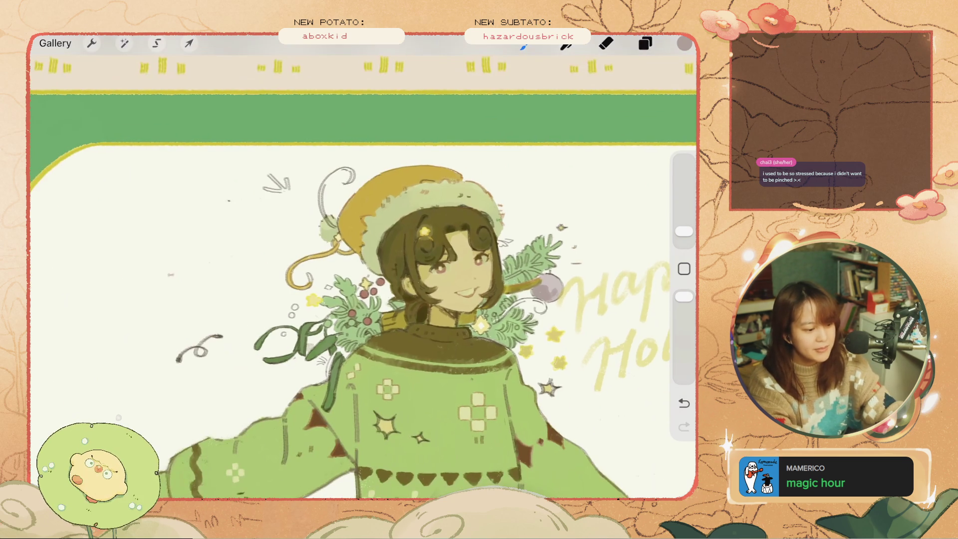
{"action": "scroll", "coordinate": [450, 270], "scroll_direction": "up", "scroll_amount": 5}
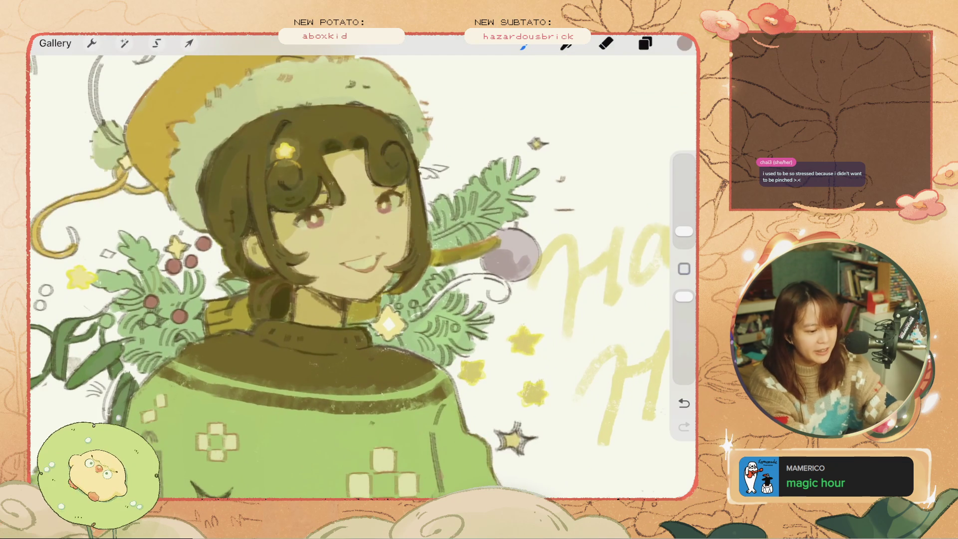
{"action": "left_click", "coordinate": [684, 44]}
{"action": "left_click", "coordinate": [476, 130]}
{"action": "left_click", "coordinate": [685, 44]}
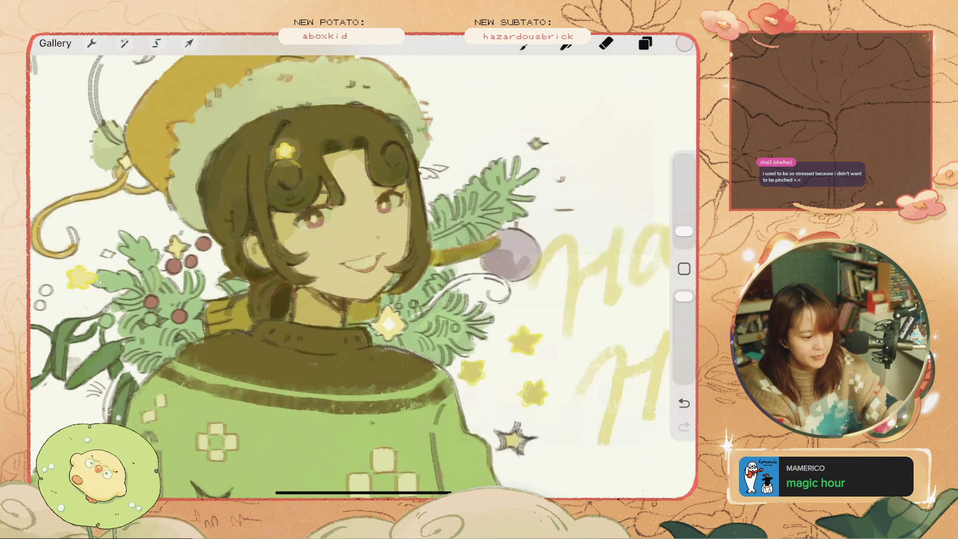
{"action": "key", "text": "ctrl+z"}
{"action": "left_click_drag", "start_coordinate": [521, 240], "coordinate": [529, 279]}
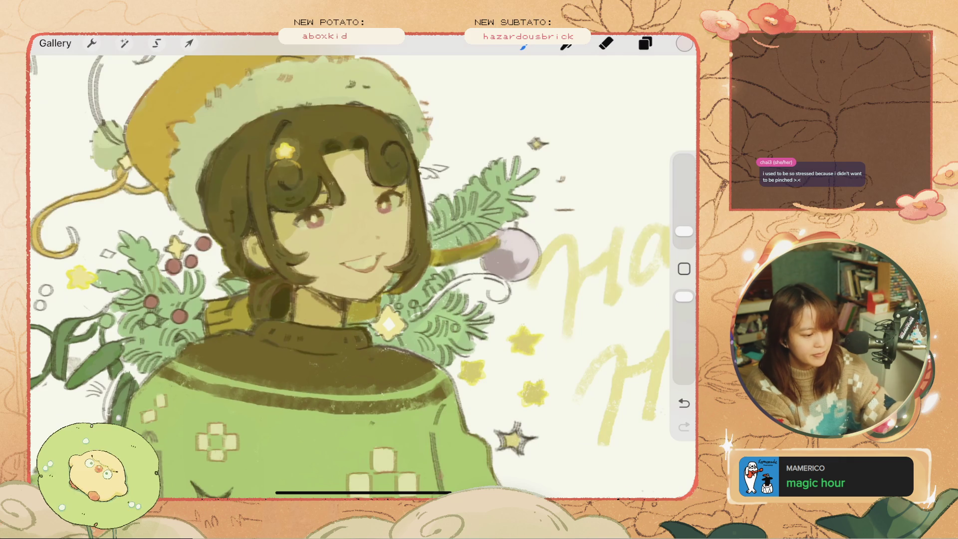
Step: Enlarge the brush and repaint the ornament, undoing stray strokes
{"action": "scroll", "coordinate": [364, 270], "scroll_direction": "down", "scroll_amount": 5}
{"action": "scroll", "coordinate": [363, 269], "scroll_direction": "up", "scroll_amount": 4}
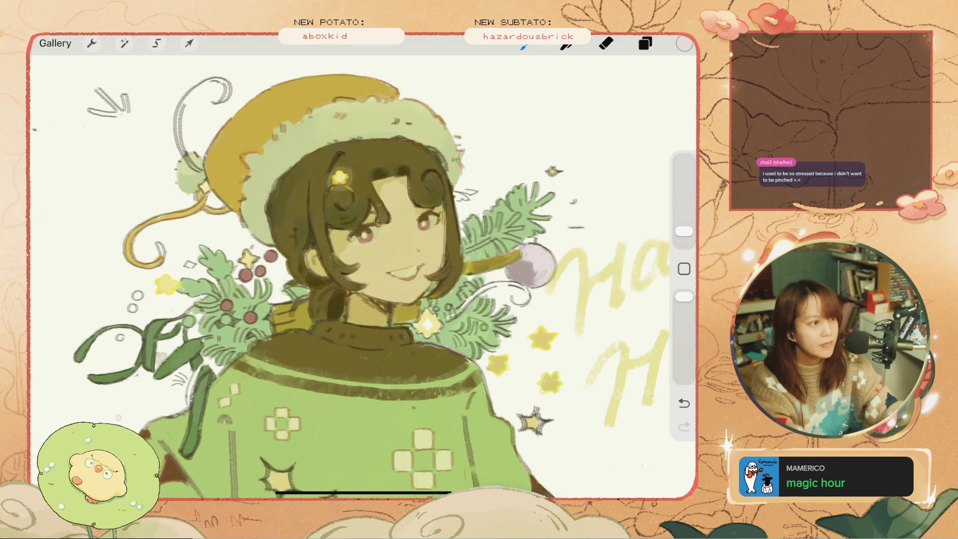
{"action": "key", "text": "ctrl+z"}
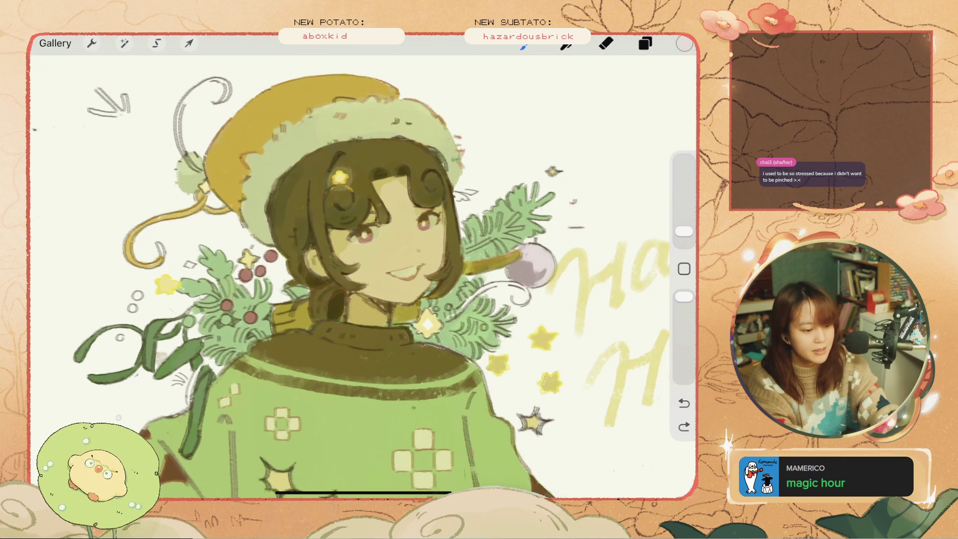
{"action": "left_click_drag", "start_coordinate": [684, 232], "coordinate": [684, 224]}
{"action": "mouse_move", "coordinate": [519, 265]}
{"action": "left_mouse_down"}
{"action": "mouse_move", "coordinate": [542, 290]}
{"action": "mouse_move", "coordinate": [532, 265]}
{"action": "left_mouse_up"}
{"action": "key", "text": "ctrl+z"}
{"action": "key", "text": "ctrl+z"}
{"action": "scroll", "coordinate": [349, 275], "scroll_direction": "up", "scroll_amount": 2}
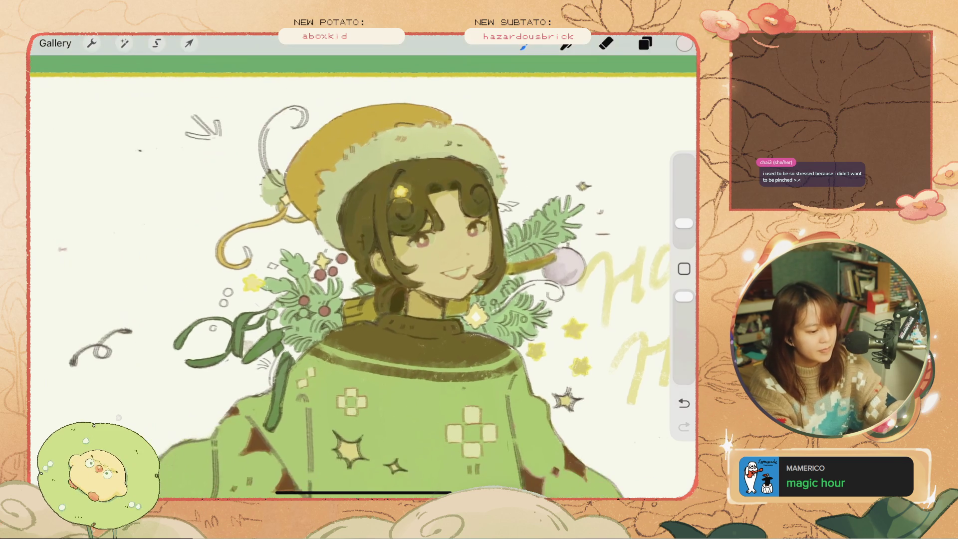
{"action": "key", "text": "ctrl+z"}
{"action": "left_click_drag", "start_coordinate": [558, 265], "coordinate": [554, 267]}
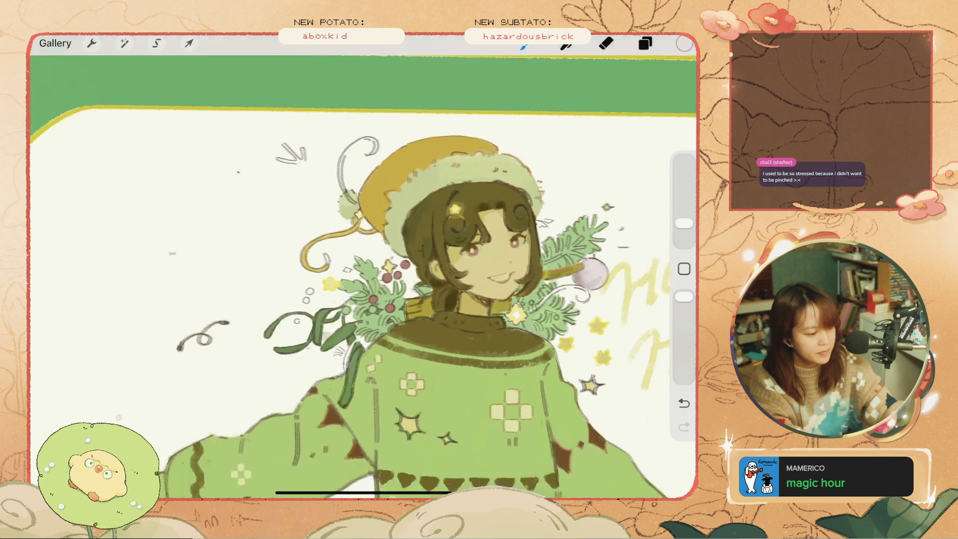
{"action": "key", "text": "ctrl+z"}
Step: Lighten a small spot in the hair and undo a trial stroke near the pom-pom
{"action": "scroll", "coordinate": [350, 275], "scroll_direction": "up", "scroll_amount": 2}
{"action": "left_click", "coordinate": [512, 210]}
{"action": "left_click_drag", "start_coordinate": [300, 164], "coordinate": [280, 214]}
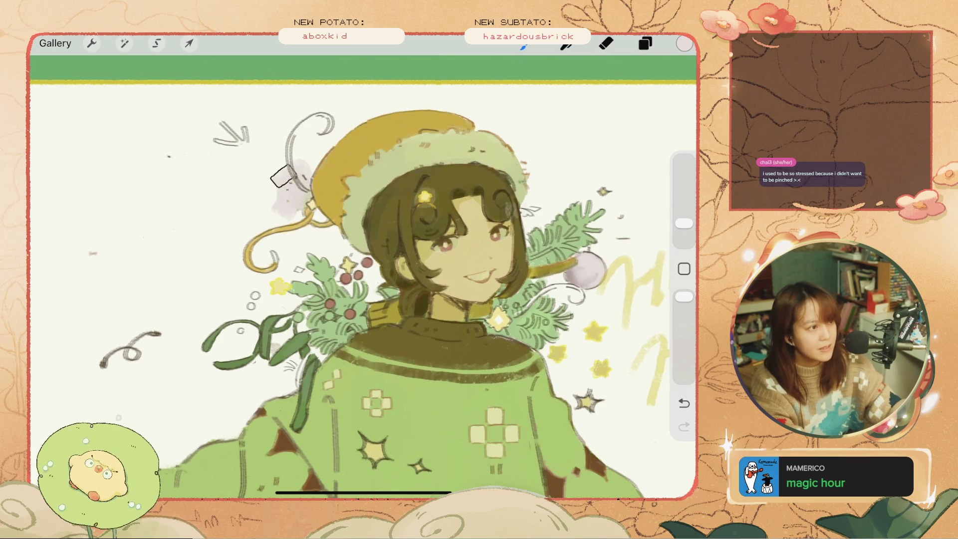
{"action": "key", "text": "ctrl+z"}
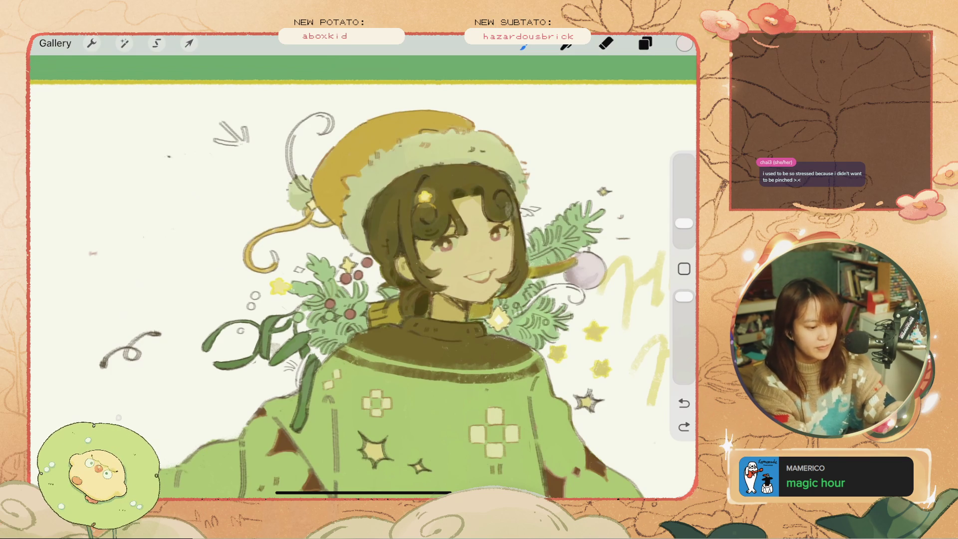
Step: Eyedrop the ornament's grey and brush over the ornament to retouch it
{"action": "left_click", "coordinate": [570, 278]}
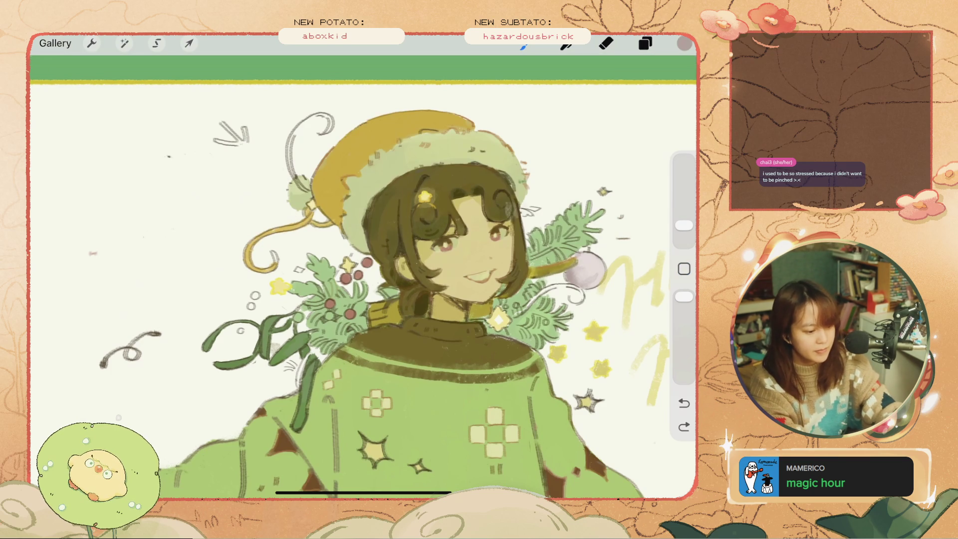
{"action": "left_click_drag", "start_coordinate": [579, 270], "coordinate": [589, 282]}
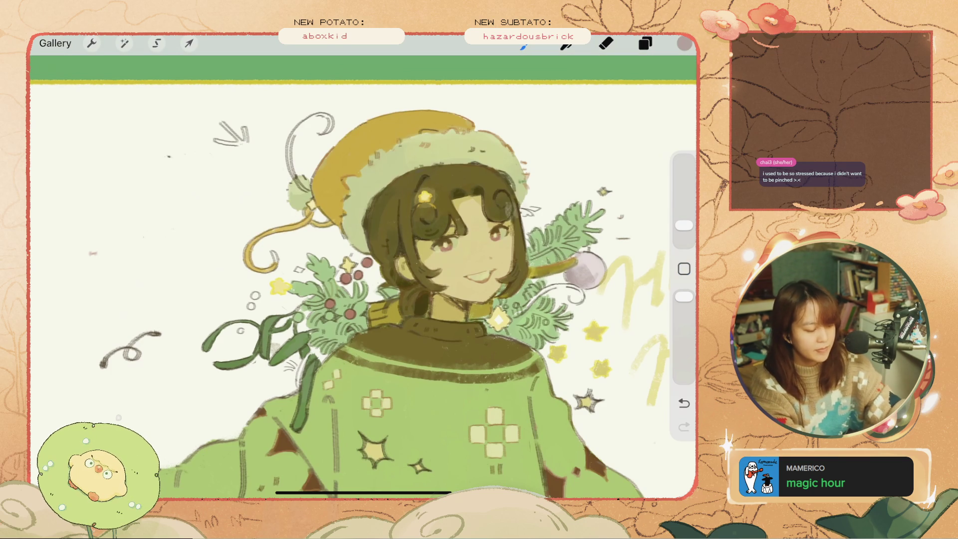
{"action": "scroll", "coordinate": [364, 290], "scroll_direction": "down", "scroll_amount": 3}
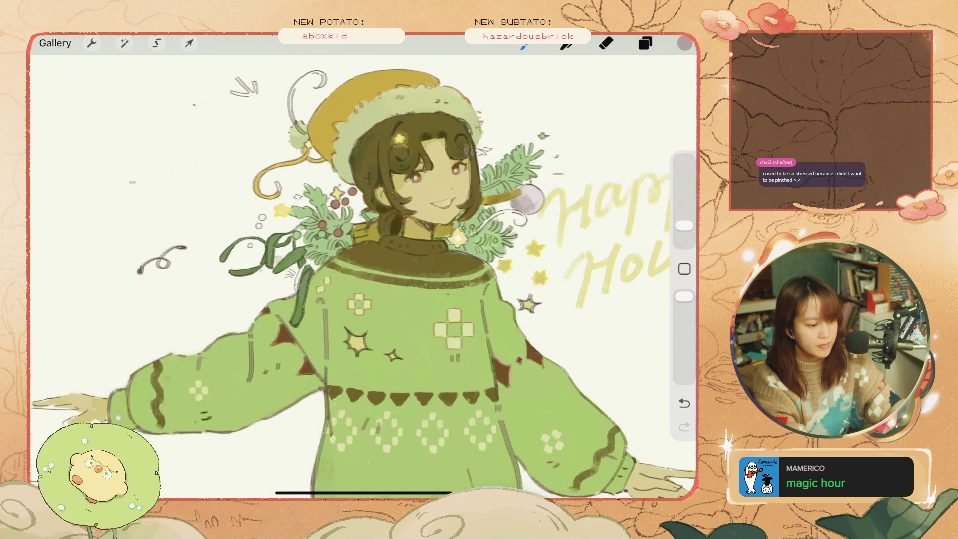
{"action": "scroll", "coordinate": [363, 277], "scroll_direction": "down", "scroll_amount": 3}
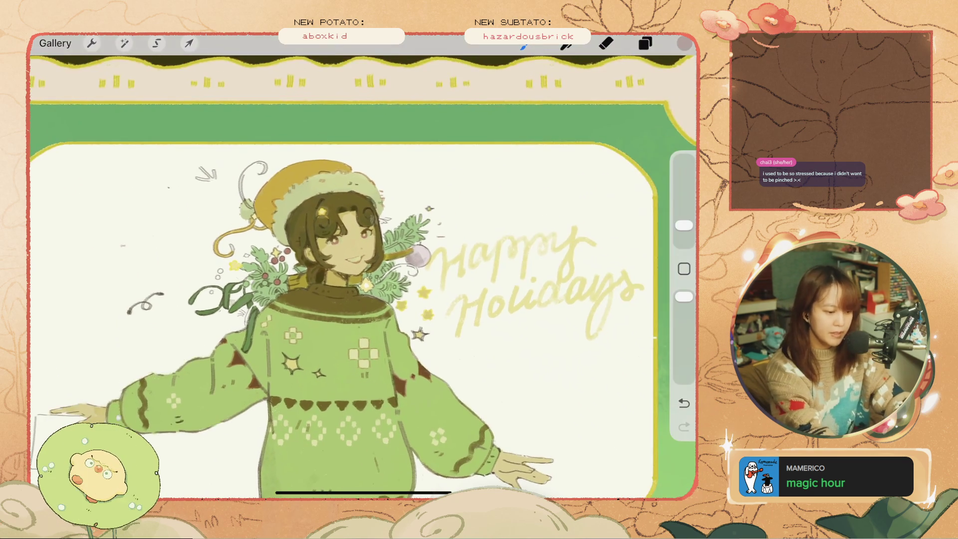
{"action": "left_click", "coordinate": [646, 43]}
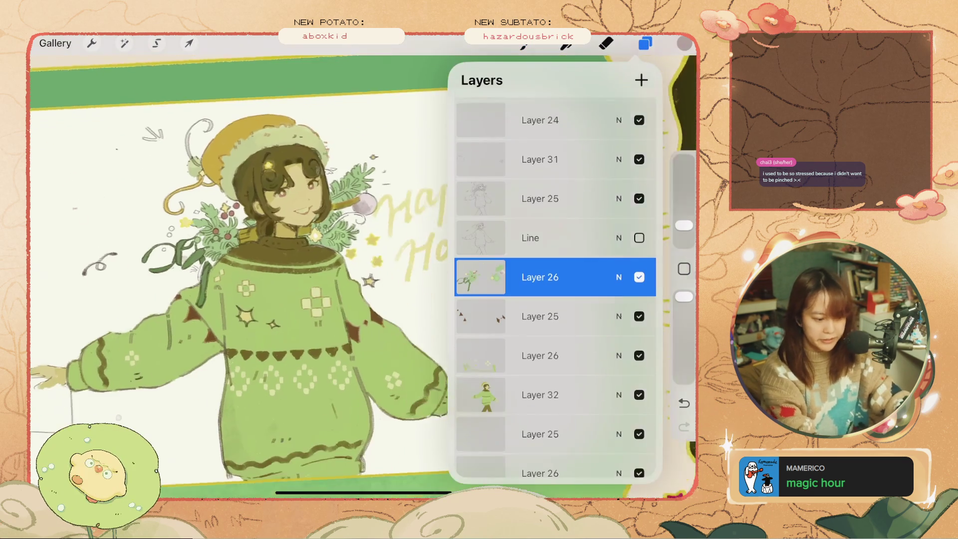
Step: Select Layer 22 and move and scale the Happy Holidays lettering beside the girl
{"action": "scroll", "coordinate": [555, 290], "scroll_direction": "down", "scroll_amount": 5}
{"action": "scroll", "coordinate": [555, 290], "scroll_direction": "up", "scroll_amount": 10}
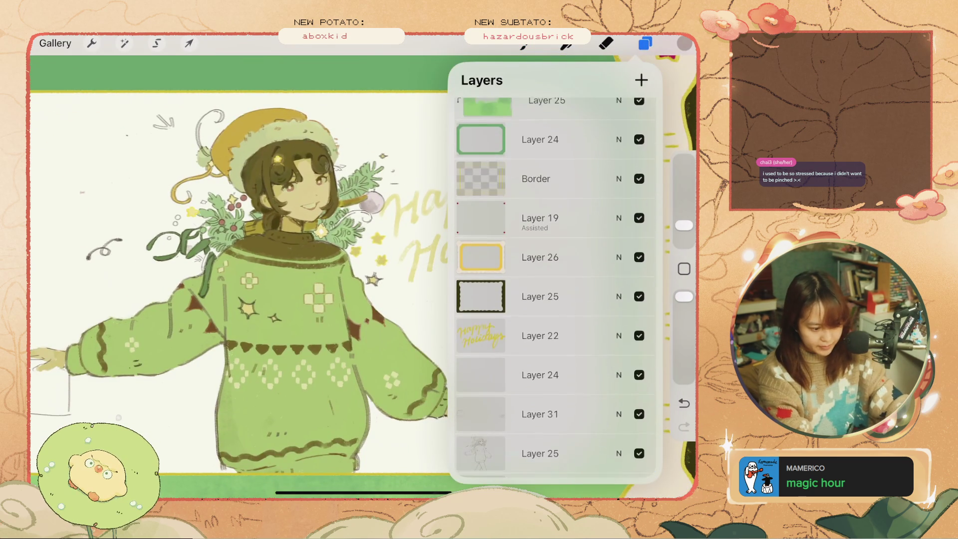
{"action": "left_click", "coordinate": [540, 335]}
{"action": "left_click", "coordinate": [188, 44]}
{"action": "mouse_move", "coordinate": [482, 230]}
{"action": "left_mouse_down"}
{"action": "mouse_move", "coordinate": [552, 268]}
{"action": "mouse_move", "coordinate": [482, 218]}
{"action": "mouse_move", "coordinate": [519, 243]}
{"action": "mouse_move", "coordinate": [480, 212]}
{"action": "mouse_move", "coordinate": [479, 193]}
{"action": "mouse_move", "coordinate": [484, 206]}
{"action": "left_mouse_up"}
{"action": "left_click", "coordinate": [189, 44]}
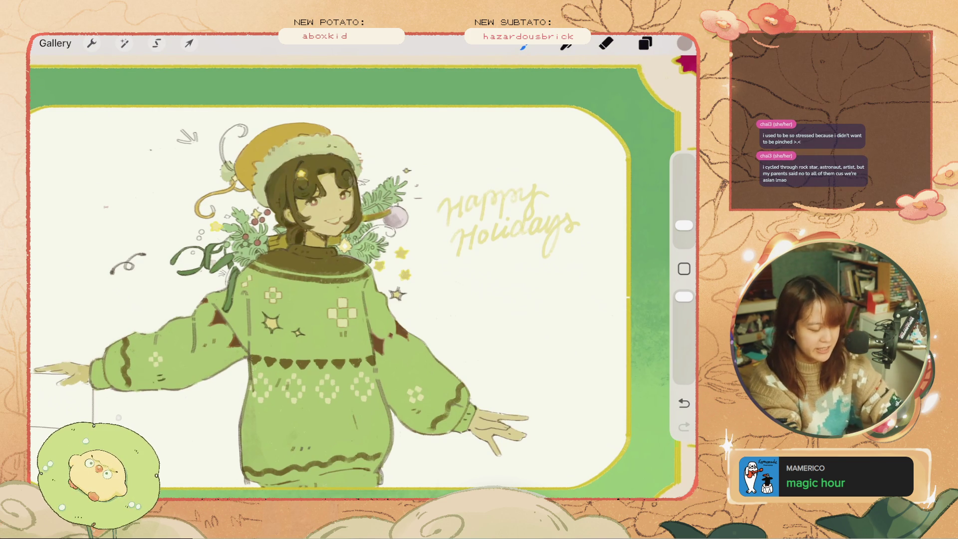
Step: Undo the stray stroke on the girl's hair
{"action": "scroll", "coordinate": [288, 180], "scroll_direction": "up", "scroll_amount": 5}
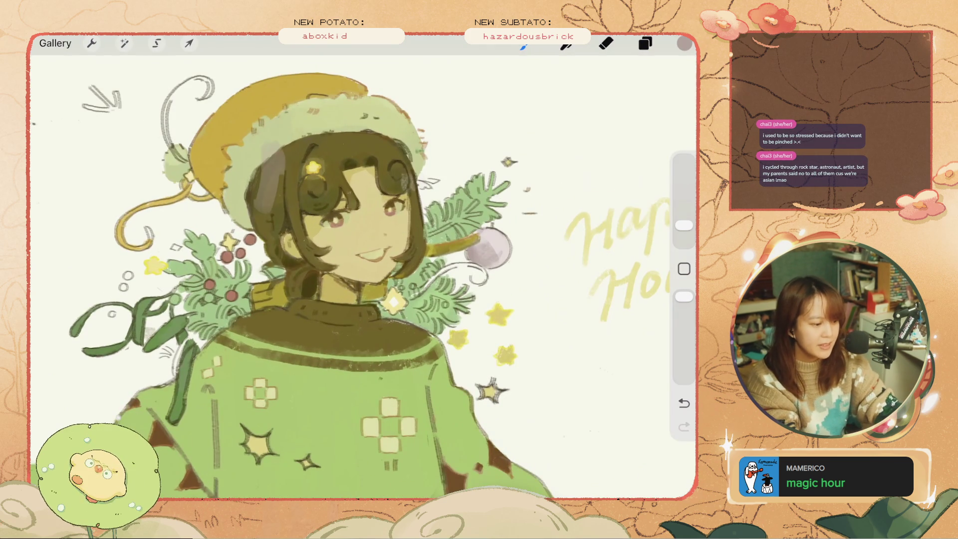
{"action": "key", "text": "ctrl+z"}
{"action": "scroll", "coordinate": [363, 284], "scroll_direction": "down", "scroll_amount": 5}
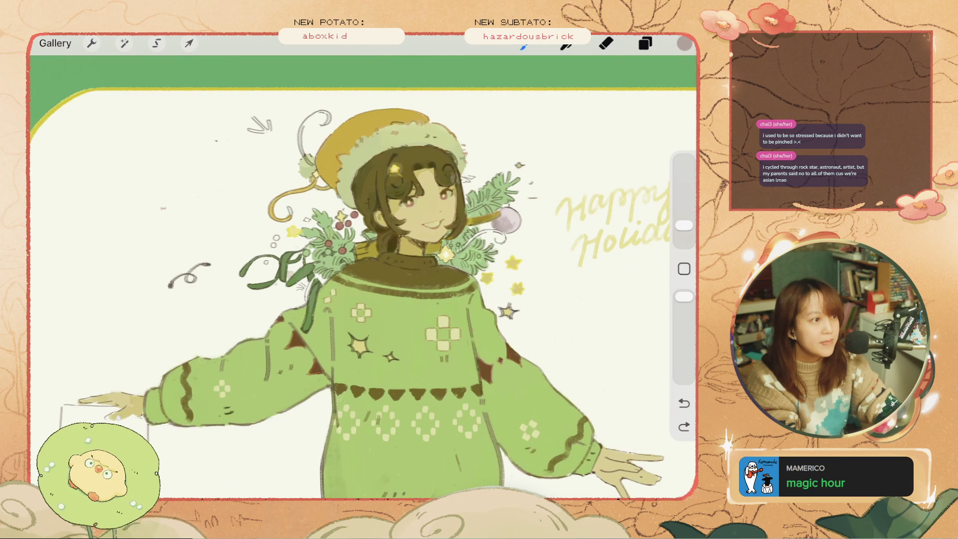
{"action": "scroll", "coordinate": [350, 279], "scroll_direction": "down", "scroll_amount": 2}
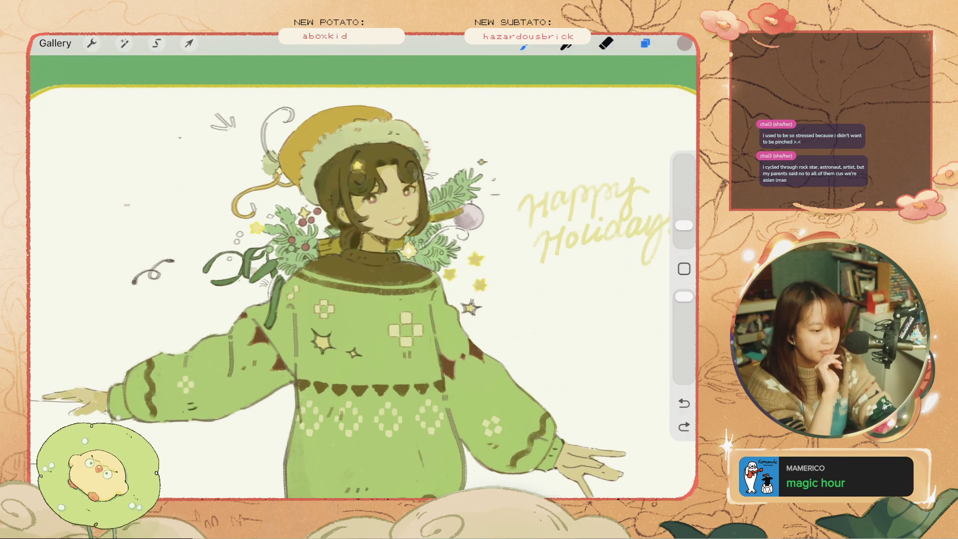
Step: Switch to Layer 26 with the pine sprigs and undo the stroke near the tree
{"action": "key", "text": "l"}
{"action": "scroll", "coordinate": [555, 284], "scroll_direction": "down", "scroll_amount": 5}
{"action": "scroll", "coordinate": [556, 284], "scroll_direction": "up", "scroll_amount": 3}
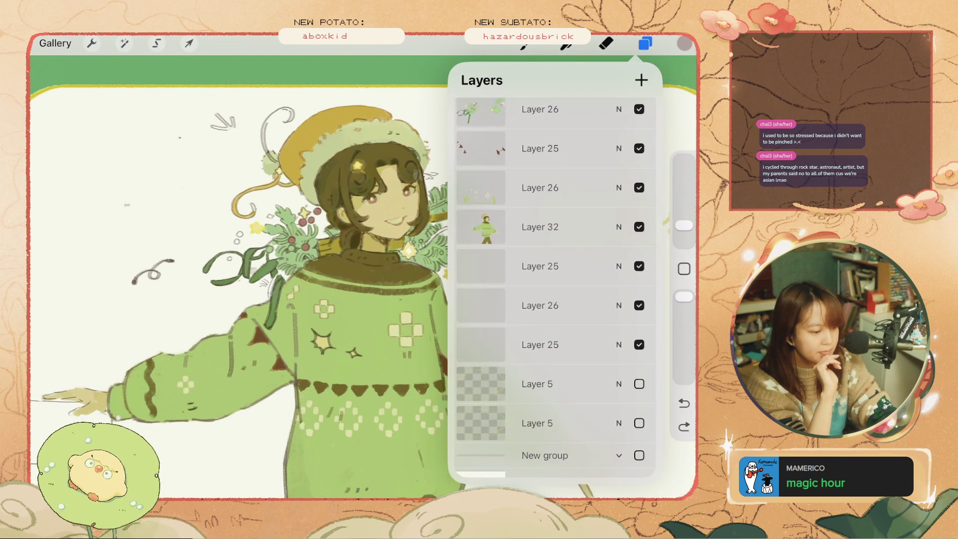
{"action": "left_click", "coordinate": [540, 168]}
{"action": "key", "text": "l"}
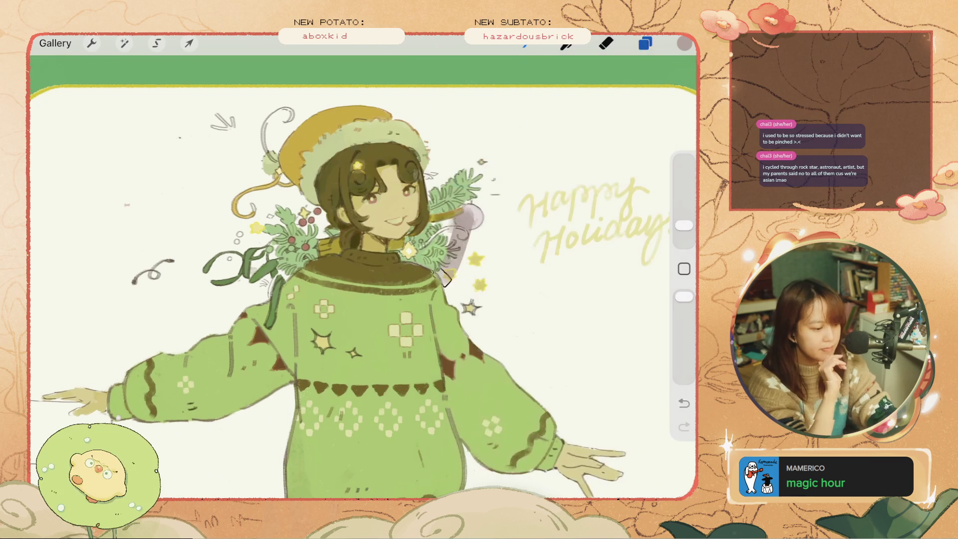
{"action": "key", "text": "ctrl+z"}
{"action": "scroll", "coordinate": [363, 289], "scroll_direction": "up", "scroll_amount": 2}
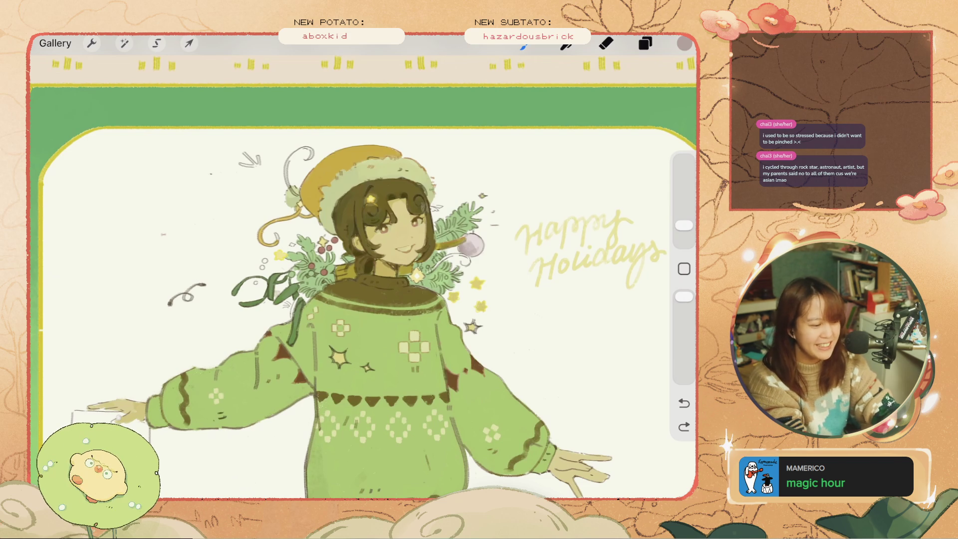
{"action": "scroll", "coordinate": [364, 249], "scroll_direction": "up", "scroll_amount": 5}
Step: Undo the collar mark, then sample a berry's red and brighten it slightly
{"action": "key", "text": "ctrl+z"}
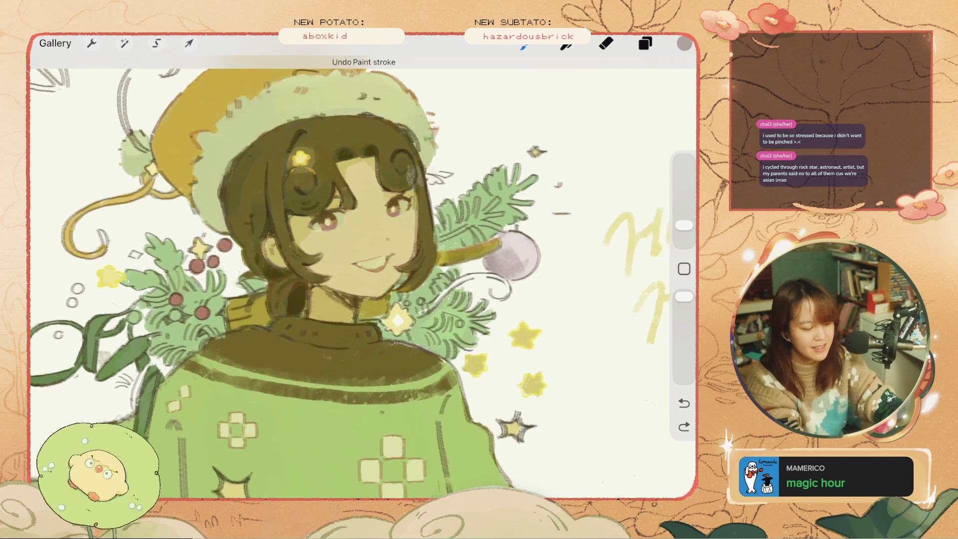
{"action": "left_click", "coordinate": [198, 263]}
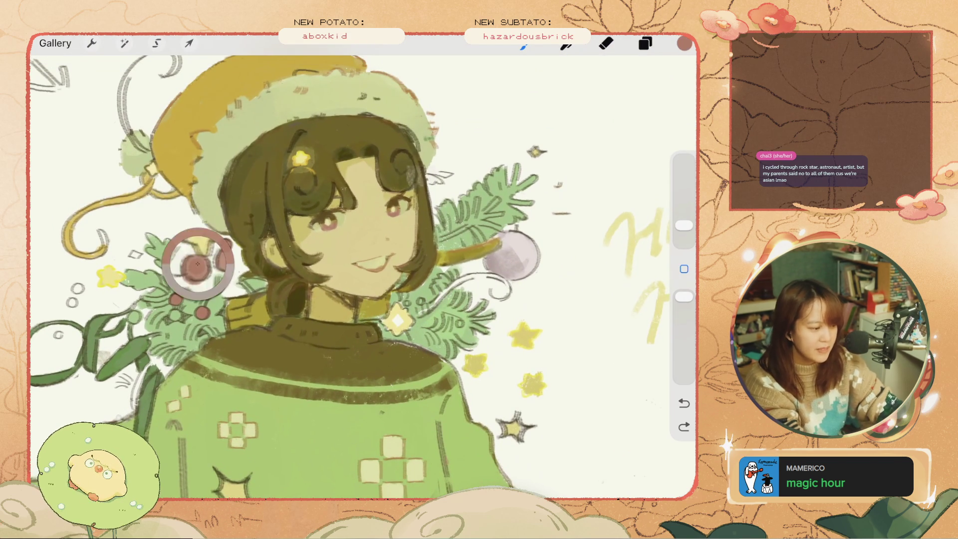
{"action": "left_click", "coordinate": [684, 43]}
{"action": "left_click_drag", "start_coordinate": [537, 134], "coordinate": [541, 125]}
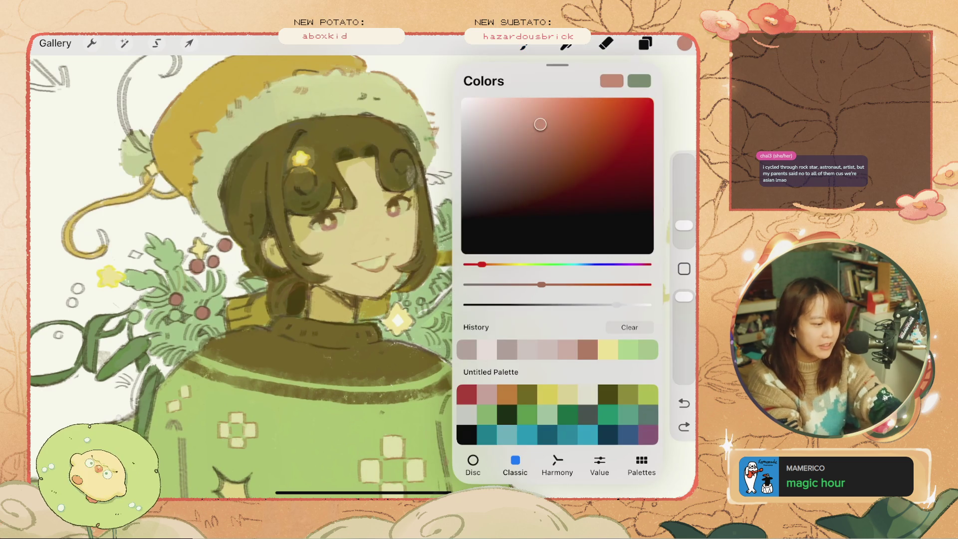
{"action": "left_click", "coordinate": [198, 264]}
Step: Paint trial marks near the berries and undo them all
{"action": "left_click_drag", "start_coordinate": [190, 255], "coordinate": [202, 274]}
{"action": "key", "text": "ctrl+z"}
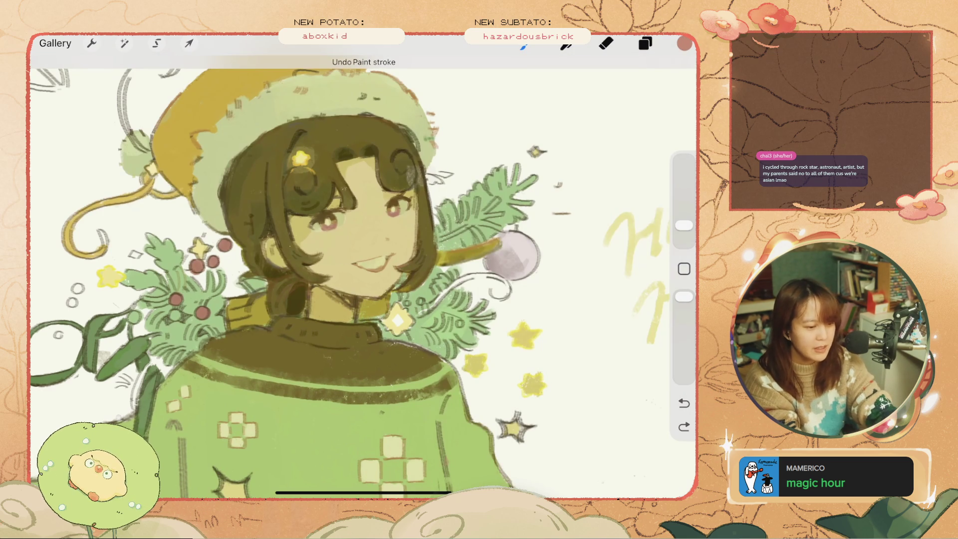
{"action": "left_click", "coordinate": [645, 43]}
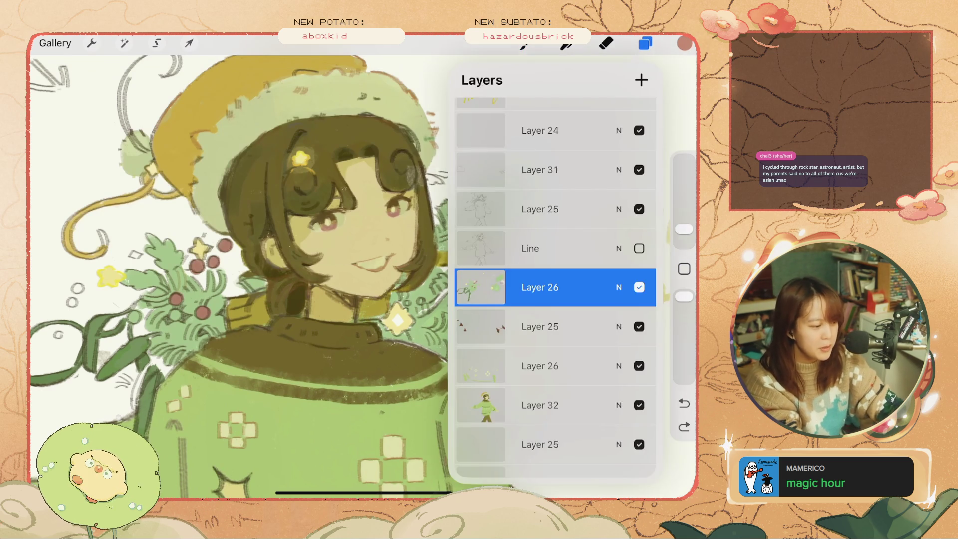
{"action": "left_click_drag", "start_coordinate": [174, 275], "coordinate": [180, 297]}
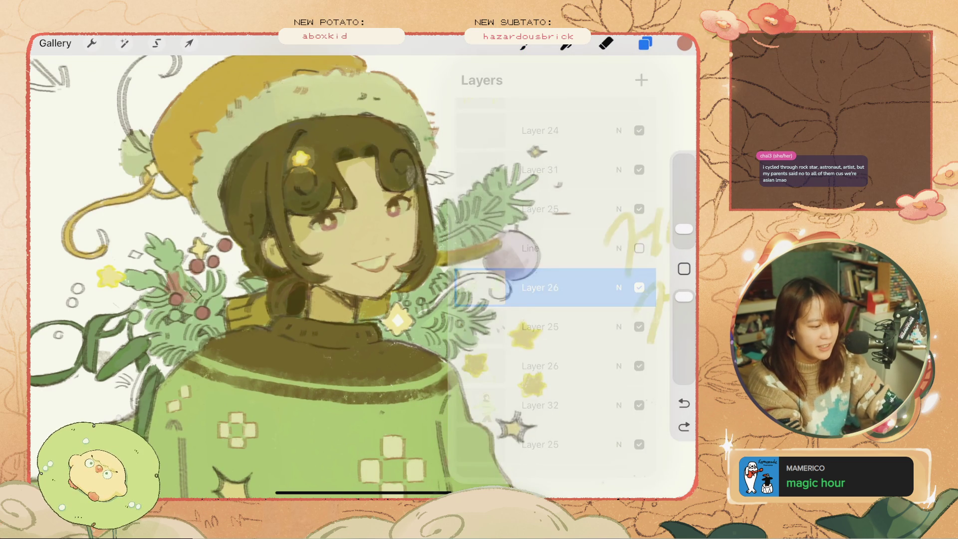
{"action": "scroll", "coordinate": [364, 275], "scroll_direction": "up", "scroll_amount": 3}
{"action": "key", "text": "ctrl+z"}
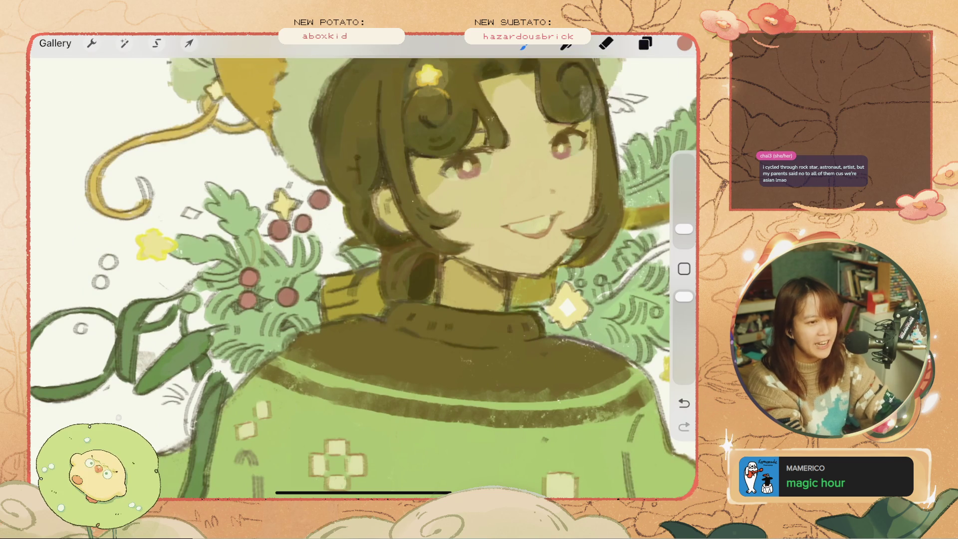
{"action": "key", "text": "ctrl+z"}
{"action": "scroll", "coordinate": [364, 274], "scroll_direction": "down", "scroll_amount": 5}
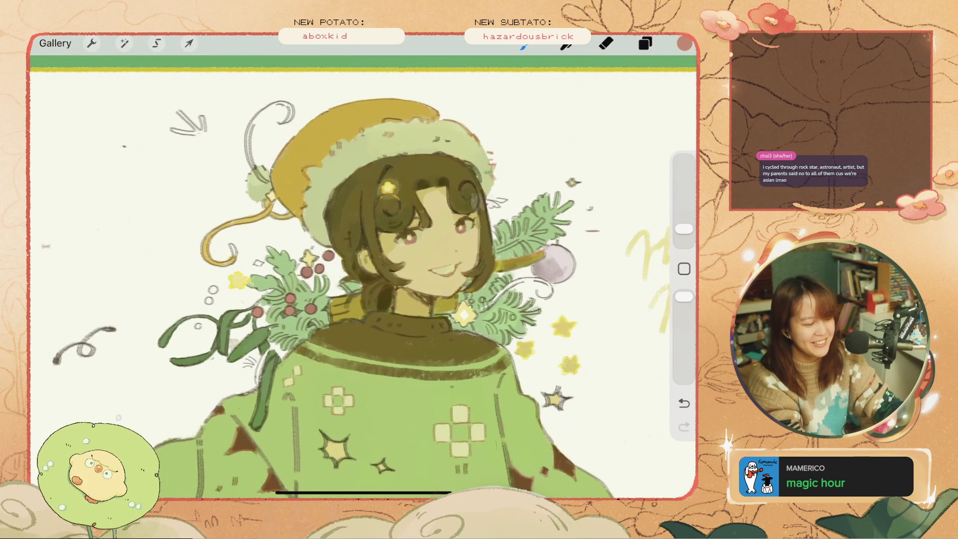
{"action": "scroll", "coordinate": [363, 275], "scroll_direction": "down", "scroll_amount": 2}
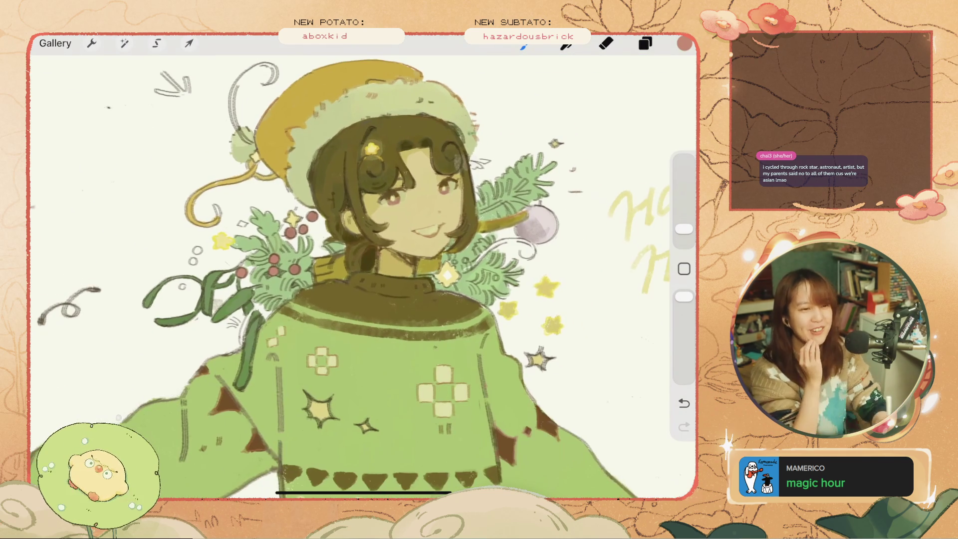
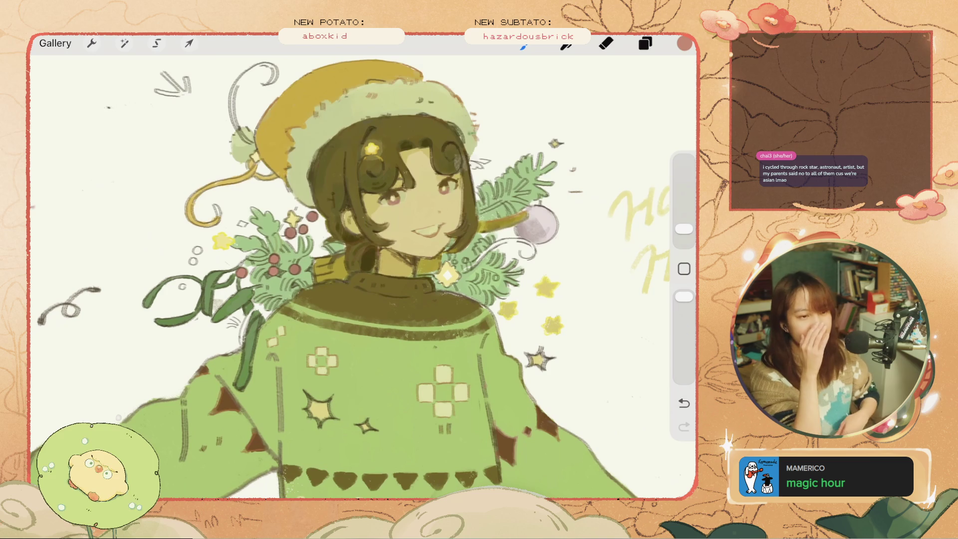
Step: Undo the last paint stroke, make Layer 25 the active layer, then undo the last eraser stroke
{"action": "scroll", "coordinate": [349, 225], "scroll_direction": "up", "scroll_amount": 3}
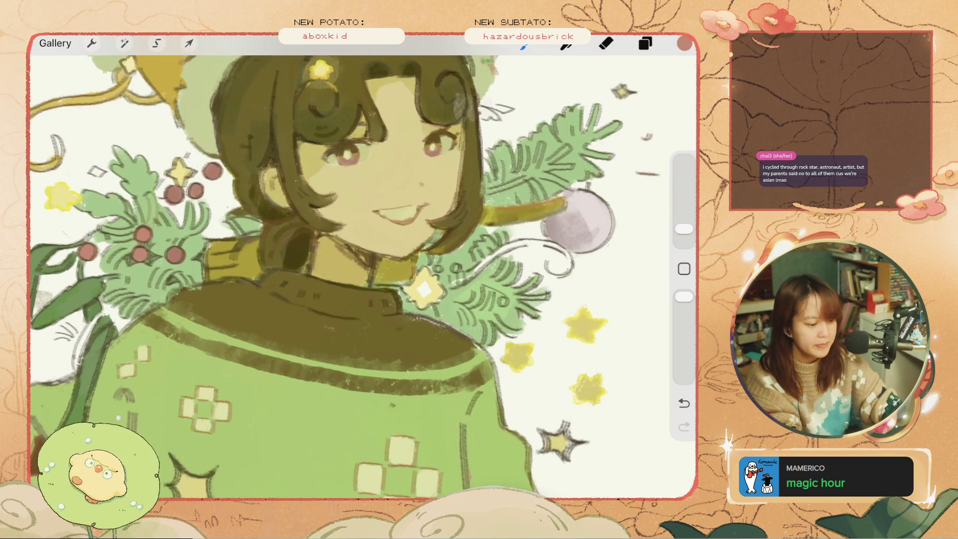
{"action": "key", "text": "ctrl+z"}
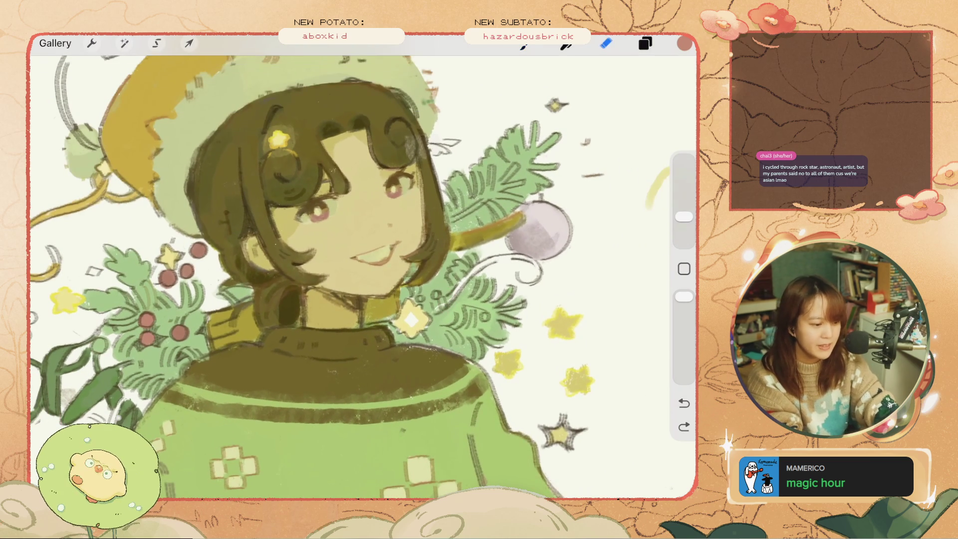
{"action": "left_click", "coordinate": [646, 43]}
{"action": "left_click", "coordinate": [540, 246]}
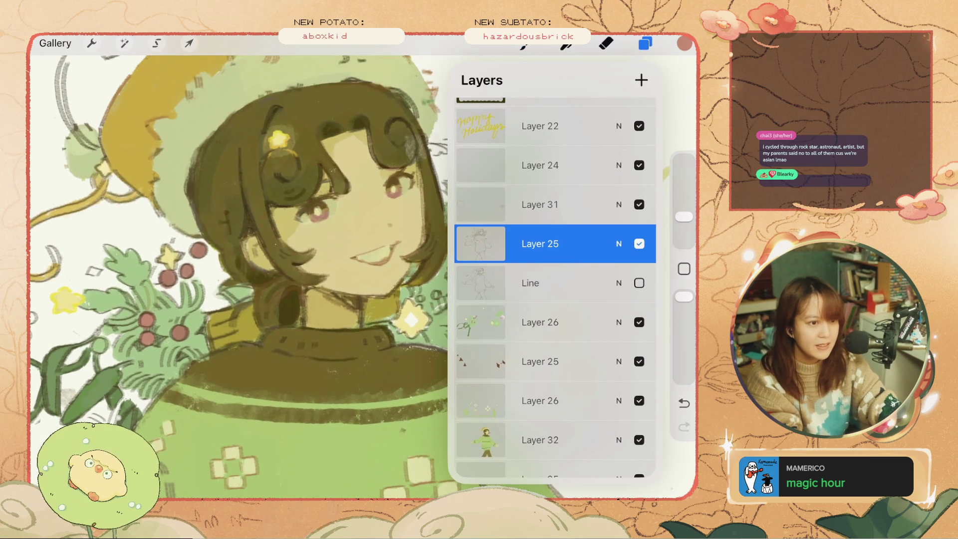
{"action": "left_click", "coordinate": [606, 43]}
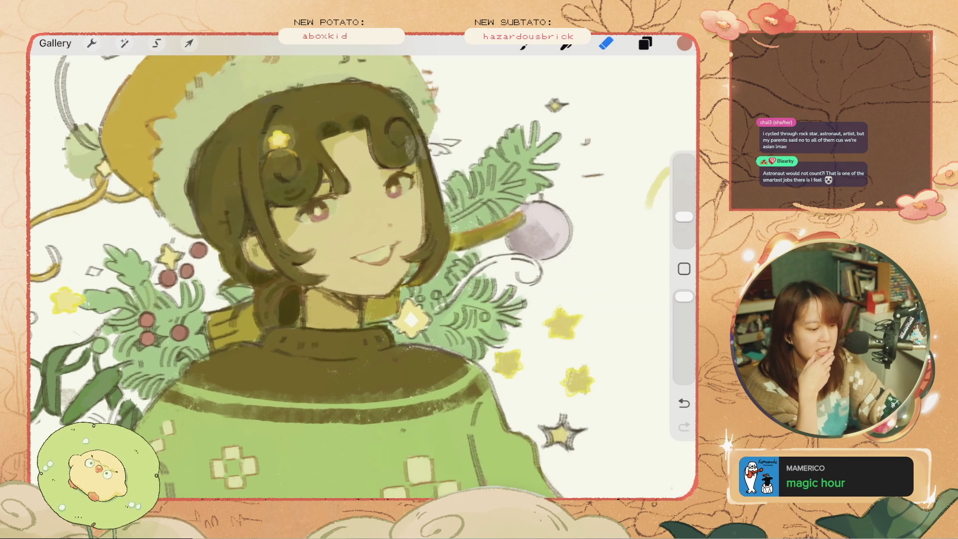
{"action": "key", "text": "ctrl+z"}
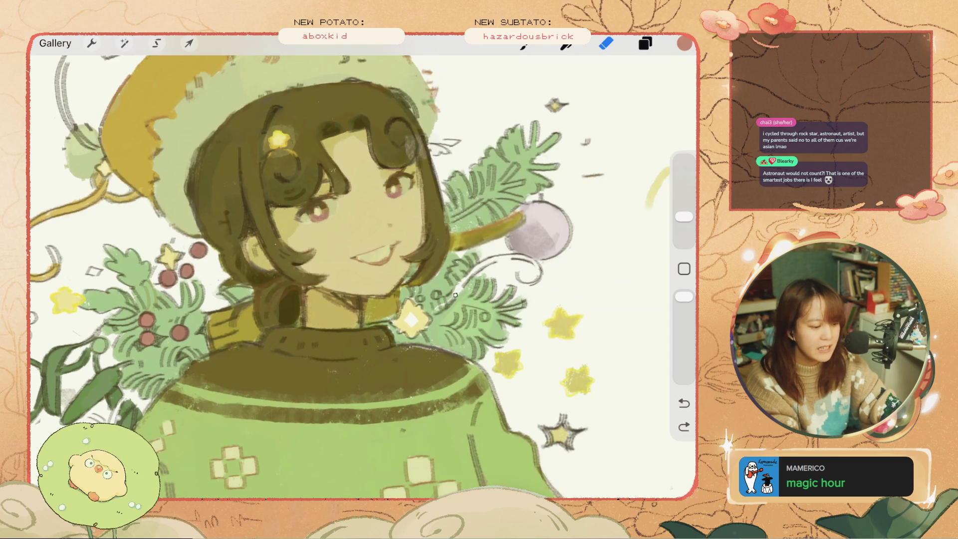
{"action": "scroll", "coordinate": [320, 270], "scroll_direction": "up", "scroll_amount": 2}
Step: Switch back to the brush and sample the dark olive hair colour, undoing trial strokes
{"action": "key", "text": "b"}
{"action": "mouse_move", "coordinate": [125, 229]}
{"action": "left_mouse_down"}
{"action": "mouse_move", "coordinate": [109, 279]}
{"action": "mouse_move", "coordinate": [130, 239]}
{"action": "left_mouse_up"}
{"action": "key", "text": "ctrl+z"}
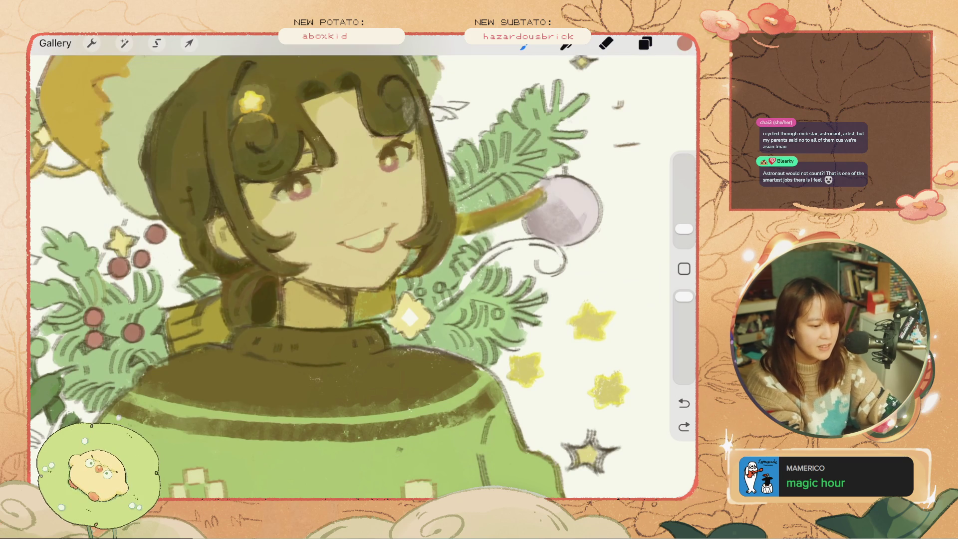
{"action": "left_click", "coordinate": [263, 306]}
{"action": "left_click_drag", "start_coordinate": [476, 238], "coordinate": [457, 302]}
{"action": "key", "text": "ctrl+z"}
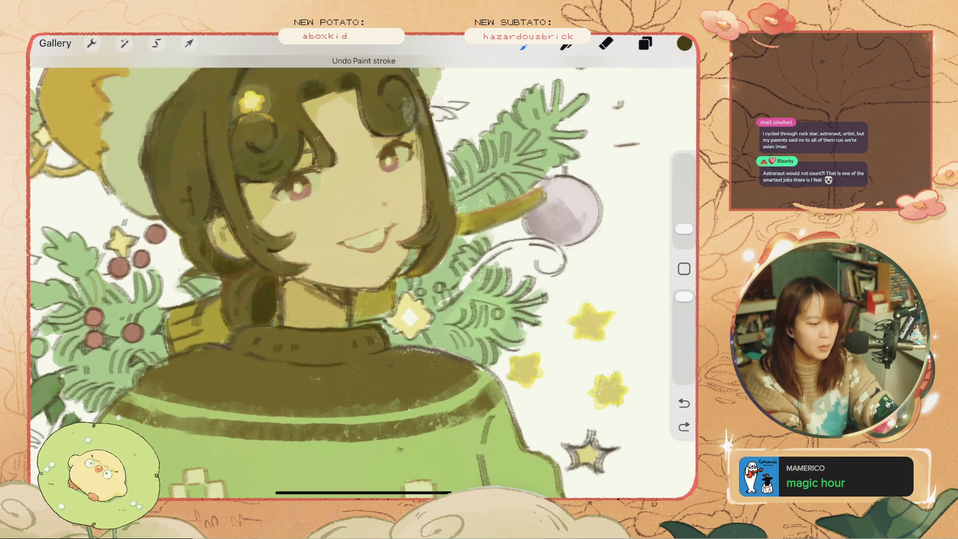
Step: Pick the draw brush from QuickMenu and test sizes 7% and 6% beside the pine branch
{"action": "left_click", "coordinate": [583, 375]}
{"action": "left_click", "coordinate": [583, 336]}
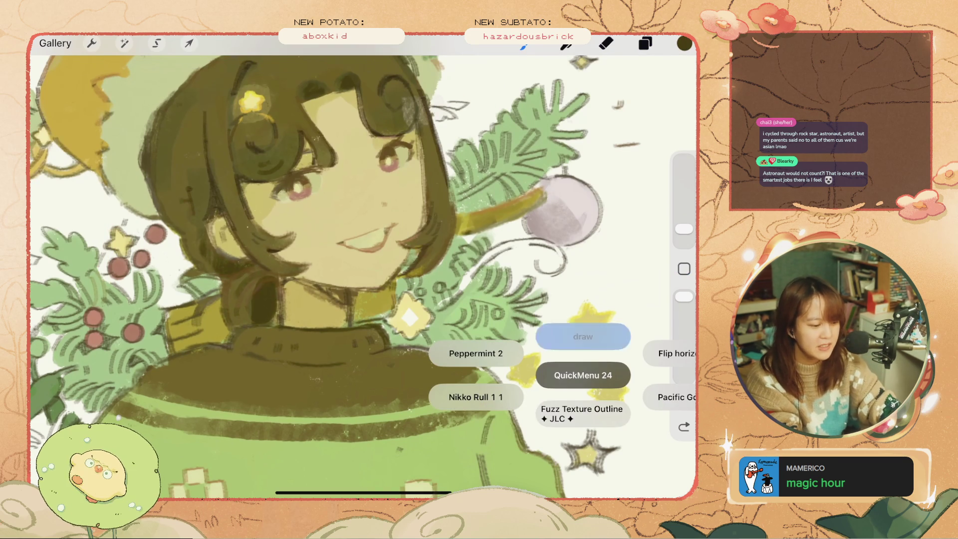
{"action": "key", "text": "ctrl+z"}
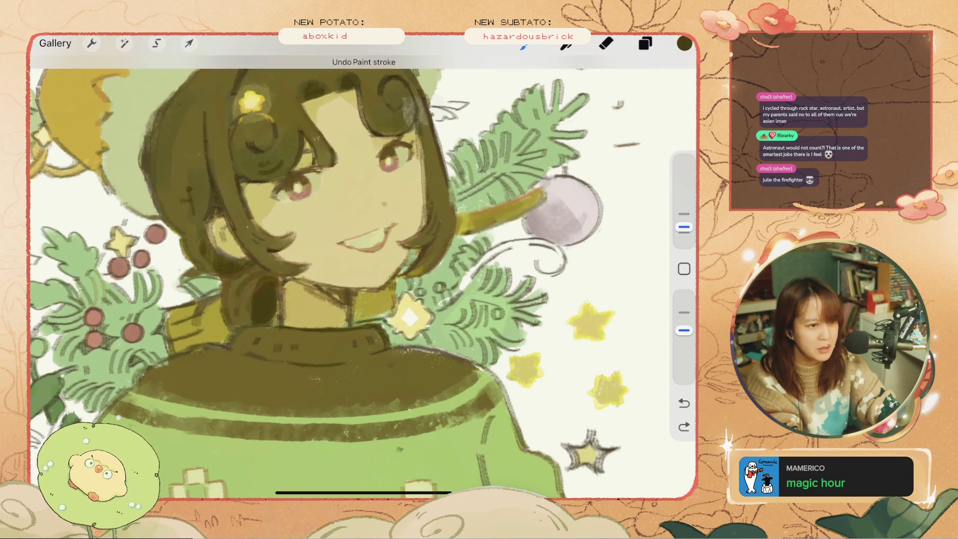
{"action": "left_click_drag", "start_coordinate": [684, 227], "coordinate": [685, 218]}
{"action": "left_click_drag", "start_coordinate": [477, 272], "coordinate": [455, 297]}
{"action": "key", "text": "ctrl+z"}
{"action": "left_click_drag", "start_coordinate": [684, 218], "coordinate": [684, 227]}
{"action": "left_click_drag", "start_coordinate": [477, 275], "coordinate": [458, 297]}
{"action": "key", "text": "ctrl+z"}
Step: Try a slightly larger brush with test marks beside the pine branch, undoing each one
{"action": "left_click_drag", "start_coordinate": [684, 227], "coordinate": [684, 213]}
{"action": "left_click_drag", "start_coordinate": [479, 277], "coordinate": [453, 299]}
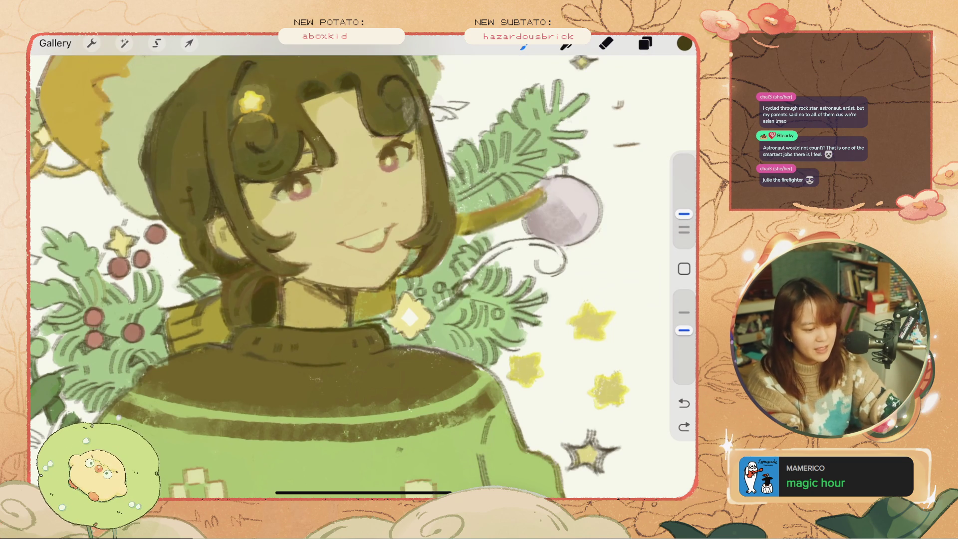
{"action": "key", "text": "ctrl+z"}
{"action": "left_click_drag", "start_coordinate": [684, 214], "coordinate": [684, 228]}
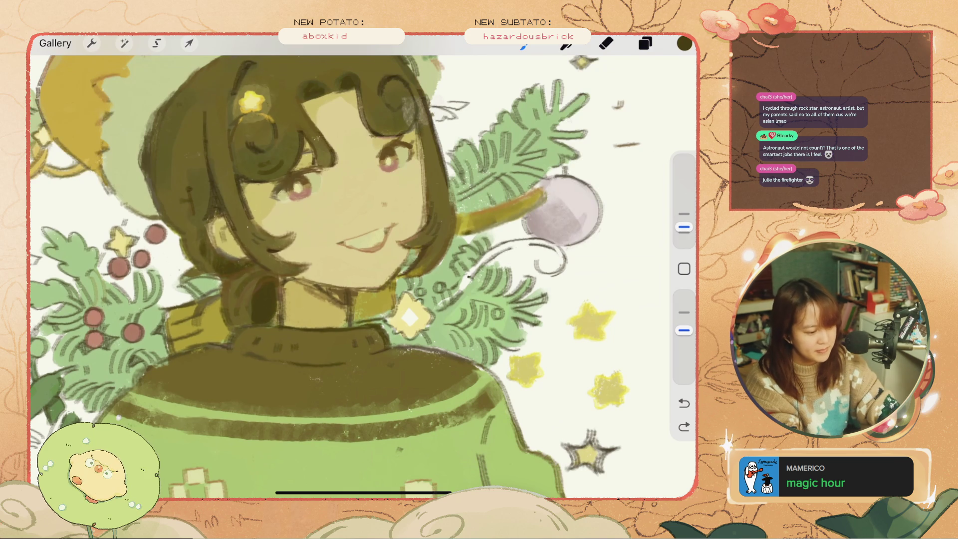
{"action": "left_click_drag", "start_coordinate": [478, 277], "coordinate": [458, 296]}
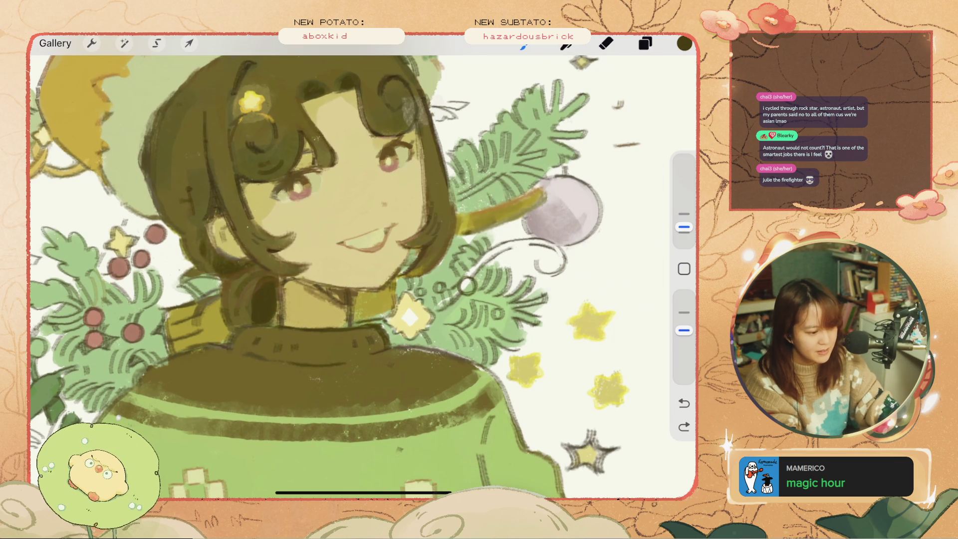
{"action": "scroll", "coordinate": [350, 274], "scroll_direction": "down", "scroll_amount": 5}
{"action": "scroll", "coordinate": [349, 275], "scroll_direction": "up", "scroll_amount": 5}
{"action": "key", "text": "ctrl+z"}
Step: Set the brush to 6% and draw a small olive loop beside the pine branch
{"action": "left_click_drag", "start_coordinate": [684, 227], "coordinate": [685, 213]}
{"action": "scroll", "coordinate": [350, 275], "scroll_direction": "up", "scroll_amount": 3}
{"action": "left_click_drag", "start_coordinate": [494, 298], "coordinate": [500, 307]}
{"action": "key", "text": "ctrl+z"}
{"action": "left_click_drag", "start_coordinate": [684, 214], "coordinate": [685, 227]}
{"action": "left_click", "coordinate": [684, 227]}
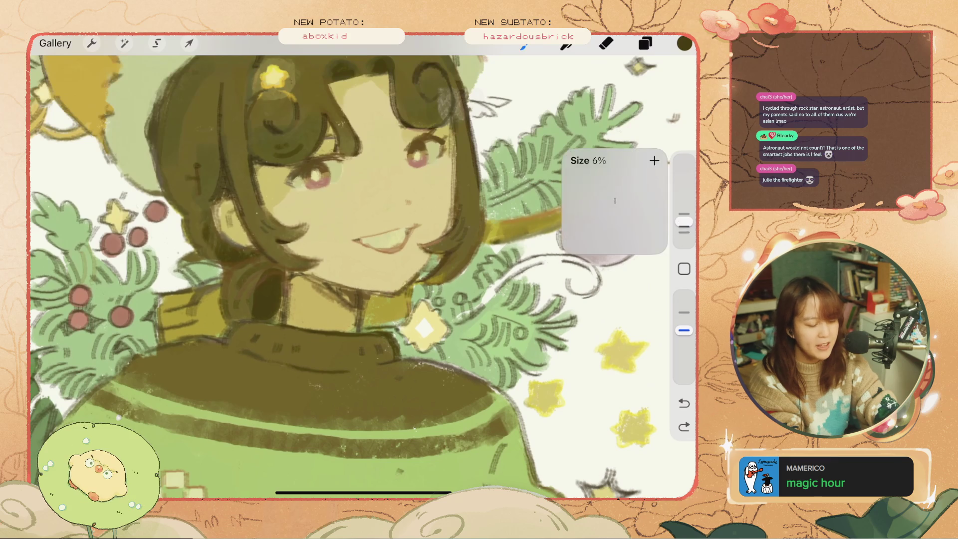
{"action": "mouse_move", "coordinate": [499, 293]}
{"action": "left_mouse_down"}
{"action": "mouse_move", "coordinate": [482, 300]}
{"action": "mouse_move", "coordinate": [497, 310]}
{"action": "left_mouse_up"}
{"action": "scroll", "coordinate": [349, 275], "scroll_direction": "down", "scroll_amount": 3}
{"action": "scroll", "coordinate": [350, 275], "scroll_direction": "down", "scroll_amount": 2}
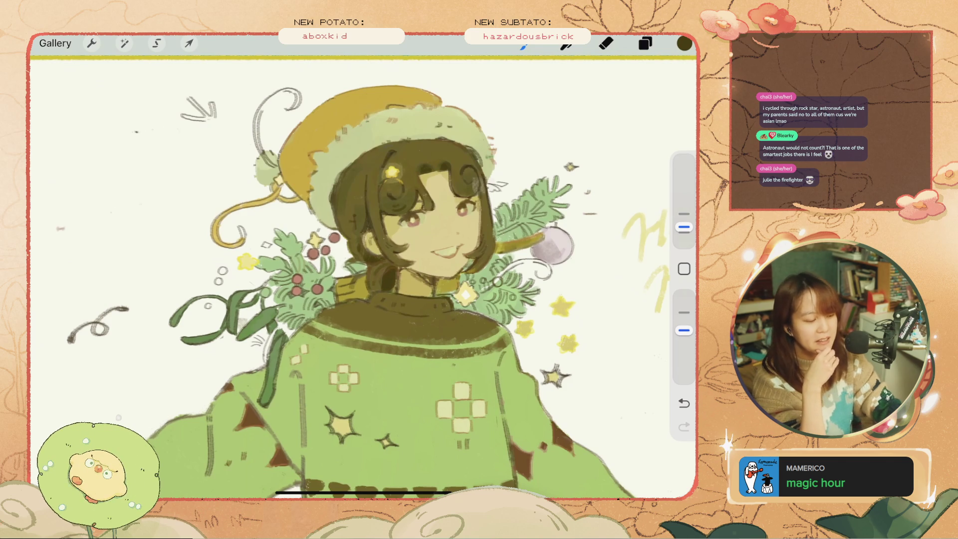
Step: Toggle to the eraser and back to the brush, then undo the last paint stroke
{"action": "scroll", "coordinate": [472, 261], "scroll_direction": "up", "scroll_amount": 3}
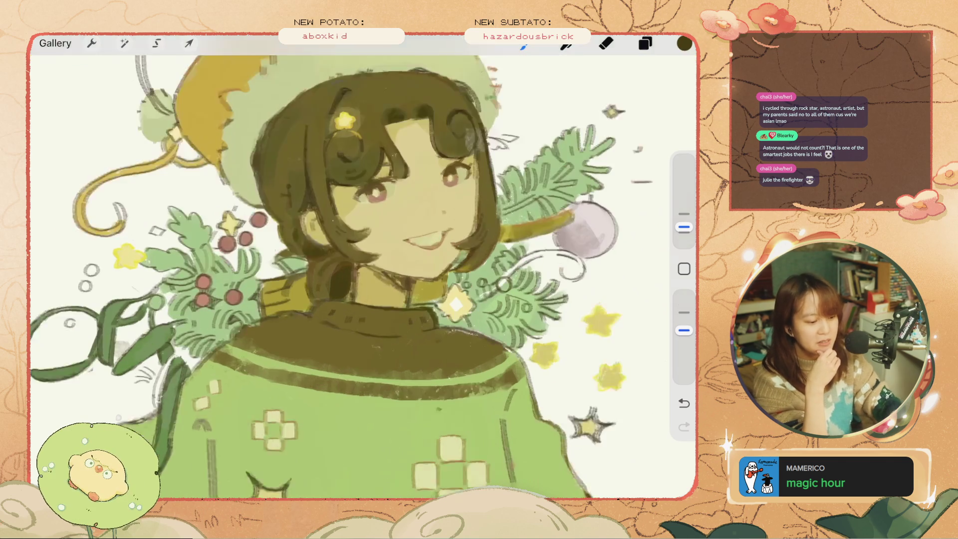
{"action": "key", "text": "e"}
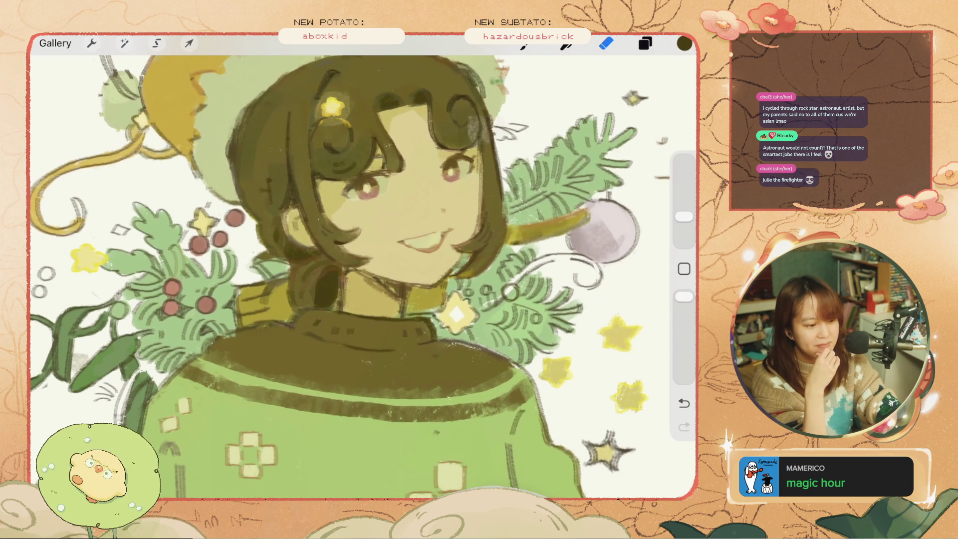
{"action": "key", "text": "b"}
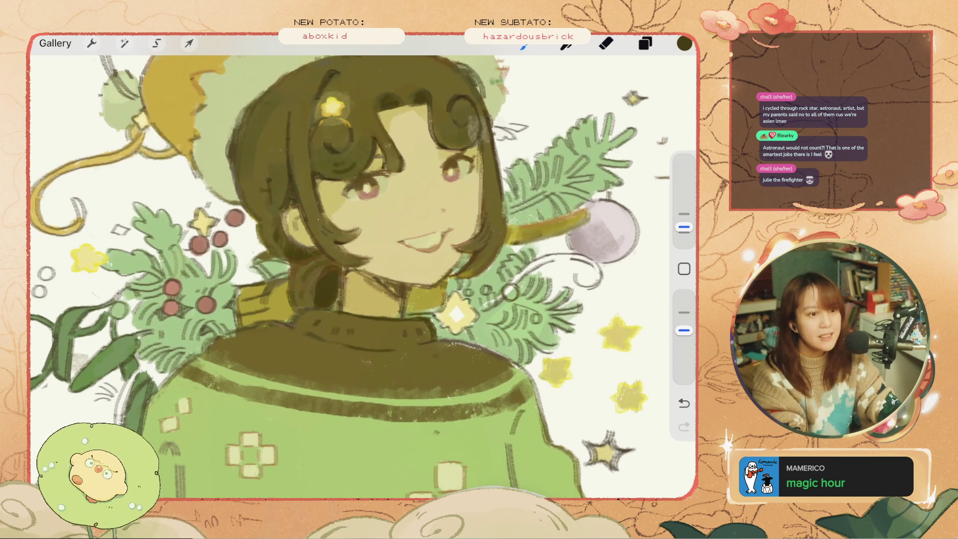
{"action": "scroll", "coordinate": [345, 267], "scroll_direction": "down", "scroll_amount": 3}
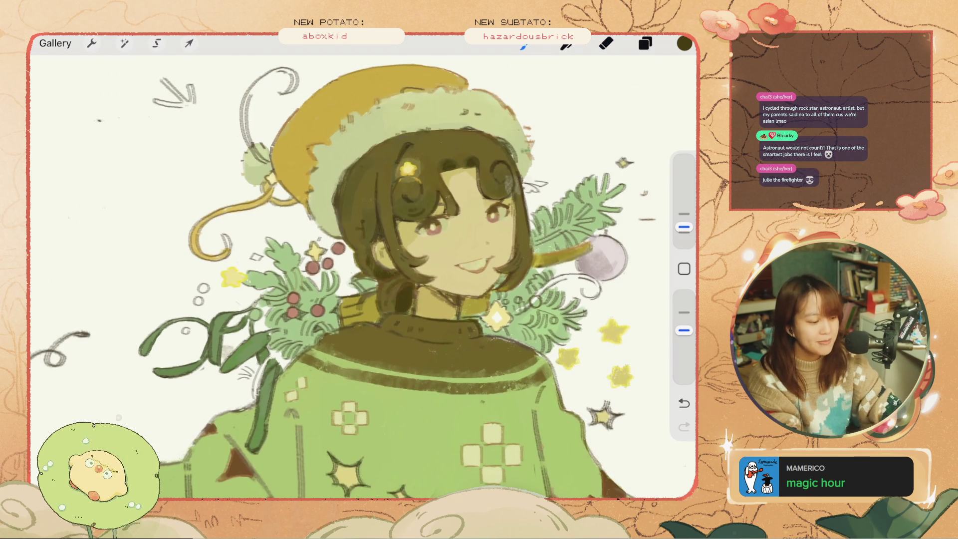
{"action": "scroll", "coordinate": [345, 267], "scroll_direction": "up", "scroll_amount": 3}
{"action": "key", "text": "ctrl+z"}
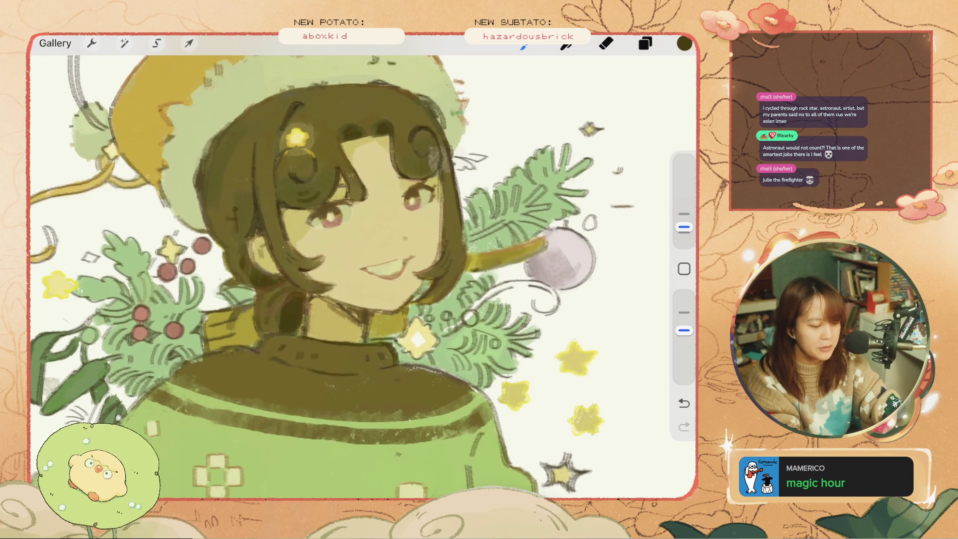
Step: Test a 6% stroke near the ornament, undo it, and reduce the brush to 4%
{"action": "left_click_drag", "start_coordinate": [685, 228], "coordinate": [684, 219]}
{"action": "left_click_drag", "start_coordinate": [595, 214], "coordinate": [585, 228]}
{"action": "key", "text": "ctrl+z"}
{"action": "left_click_drag", "start_coordinate": [684, 220], "coordinate": [684, 227]}
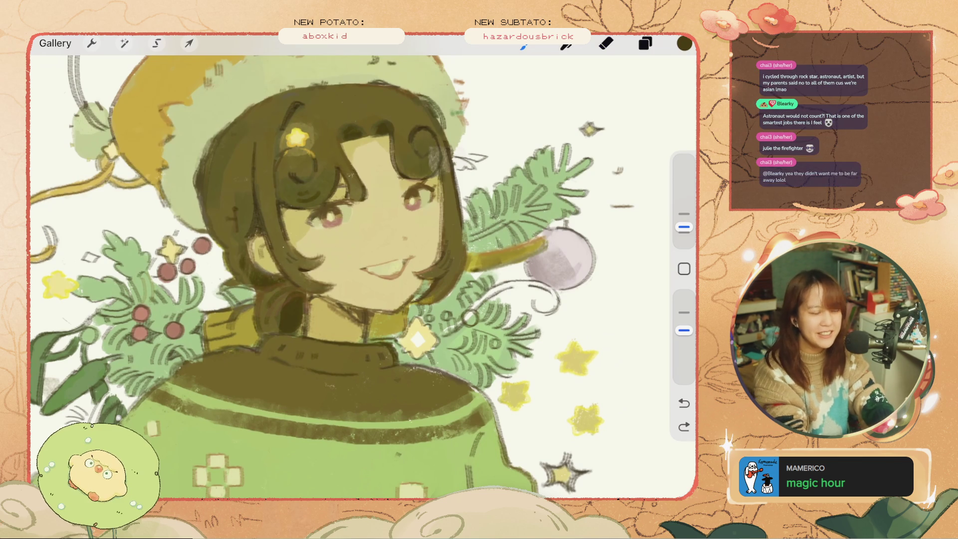
{"action": "scroll", "coordinate": [362, 267], "scroll_direction": "down", "scroll_amount": 3}
{"action": "scroll", "coordinate": [363, 279], "scroll_direction": "up", "scroll_amount": 1}
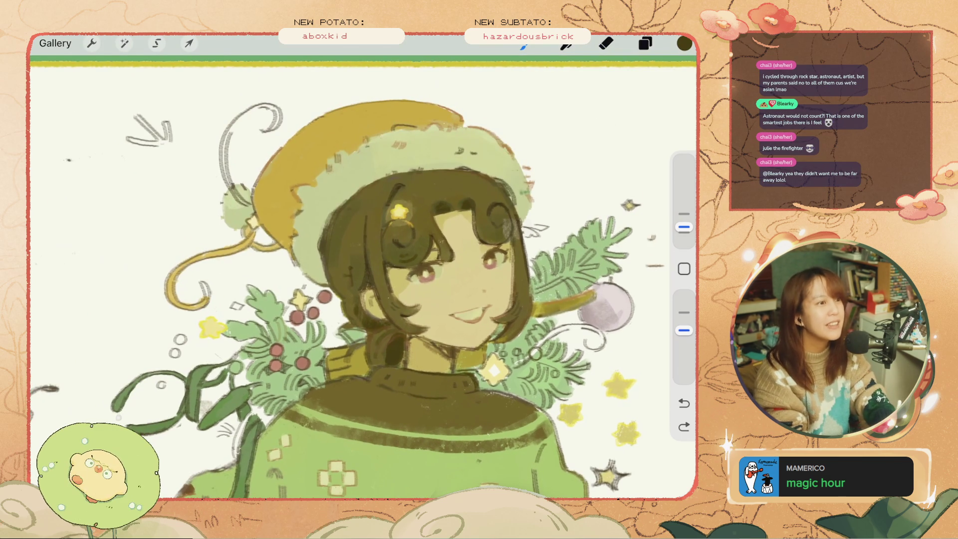
{"action": "scroll", "coordinate": [362, 267], "scroll_direction": "down", "scroll_amount": 3}
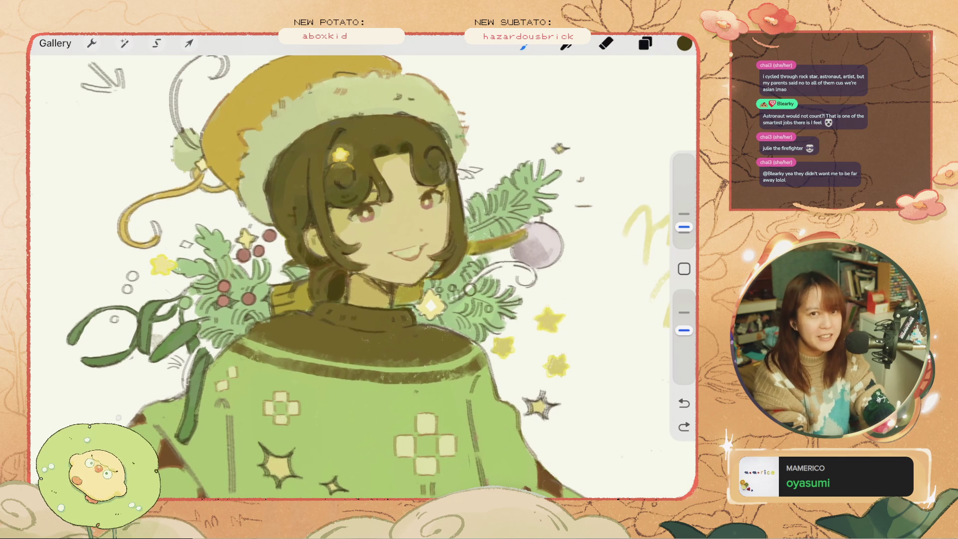
Step: Draw a small curl beside the grey ornament at 4%, retrying with undo and redo
{"action": "key", "text": "ctrl+z"}
{"action": "mouse_move", "coordinate": [573, 214]}
{"action": "left_mouse_down"}
{"action": "mouse_move", "coordinate": [567, 225]}
{"action": "mouse_move", "coordinate": [571, 214]}
{"action": "left_mouse_up"}
{"action": "key", "text": "ctrl+z"}
{"action": "key", "text": "ctrl+z"}
{"action": "scroll", "coordinate": [365, 269], "scroll_direction": "down", "scroll_amount": 2}
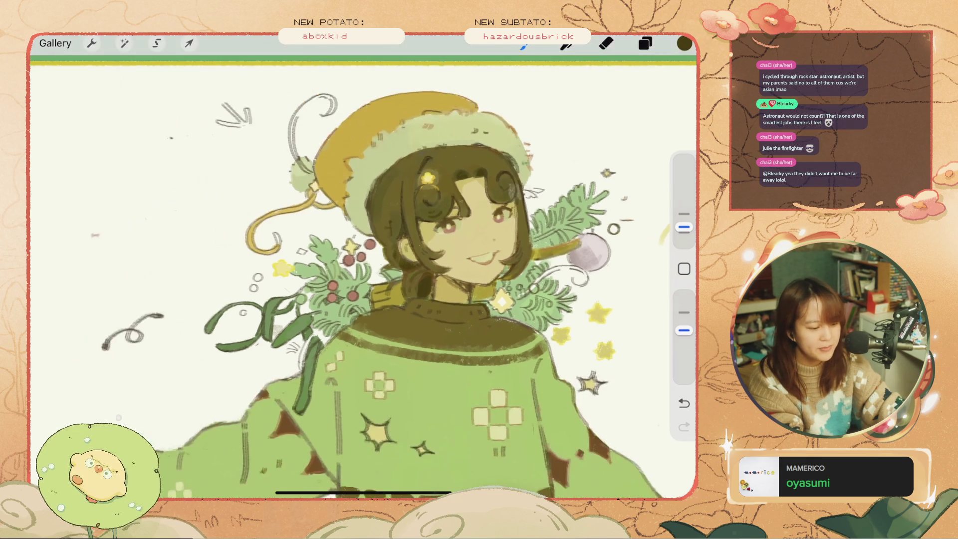
{"action": "scroll", "coordinate": [365, 270], "scroll_direction": "up", "scroll_amount": 2}
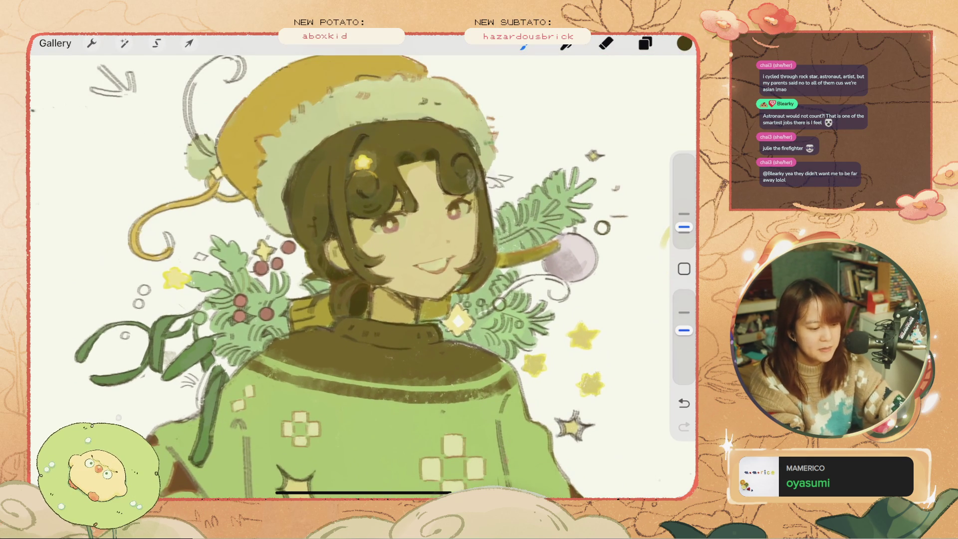
{"action": "key", "text": "ctrl+z"}
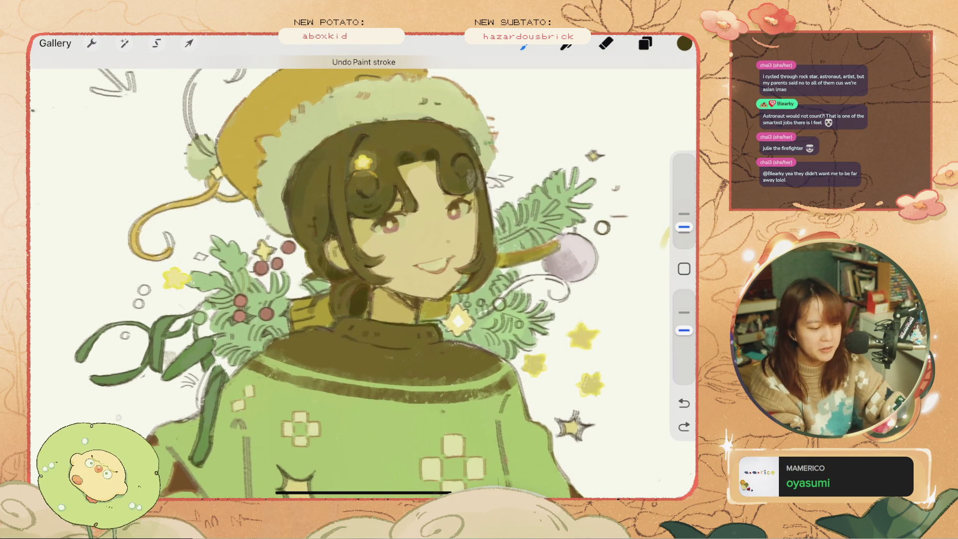
{"action": "key", "text": "ctrl+z"}
{"action": "key", "text": "ctrl+z"}
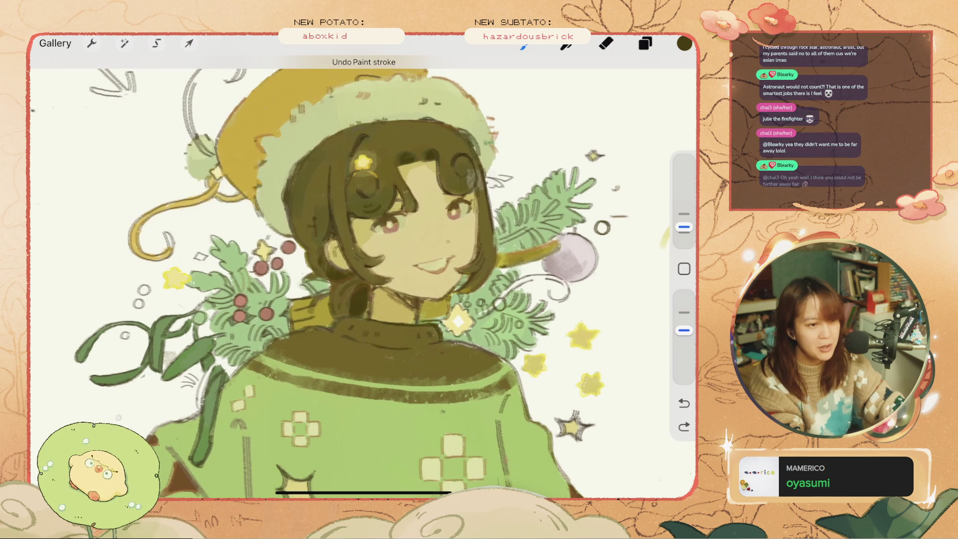
{"action": "scroll", "coordinate": [316, 267], "scroll_direction": "up", "scroll_amount": 5}
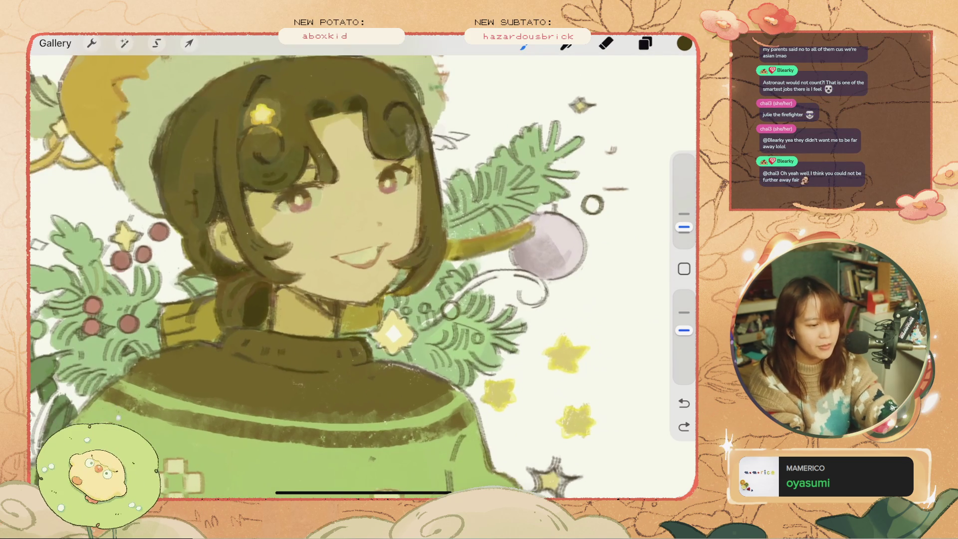
{"action": "key", "text": "e"}
{"action": "left_click_drag", "start_coordinate": [578, 200], "coordinate": [589, 194]}
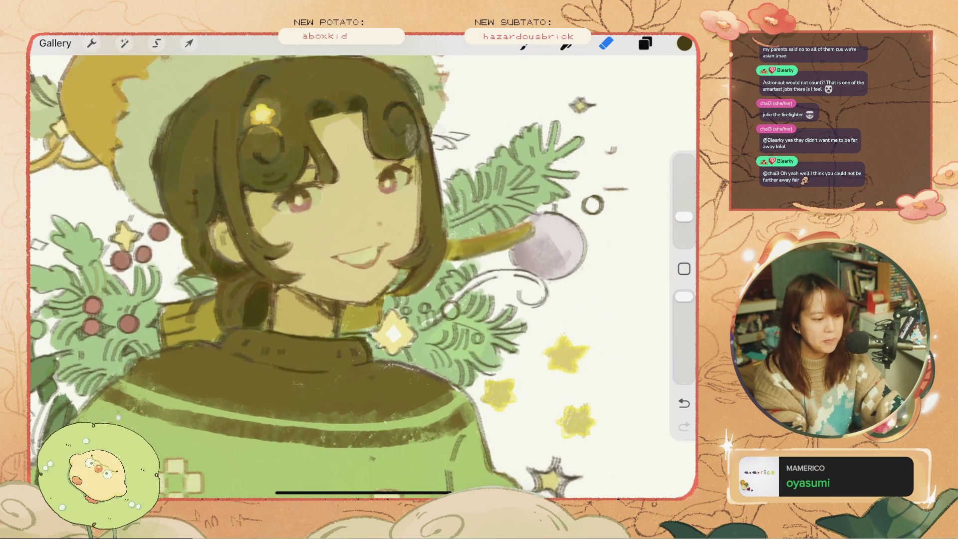
{"action": "scroll", "coordinate": [363, 269], "scroll_direction": "down", "scroll_amount": 3}
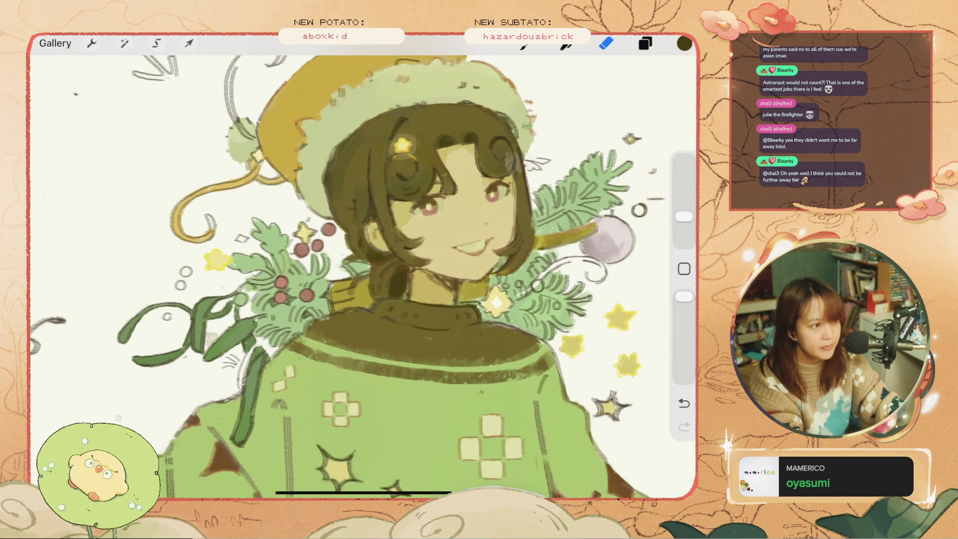
{"action": "scroll", "coordinate": [363, 270], "scroll_direction": "down", "scroll_amount": 2}
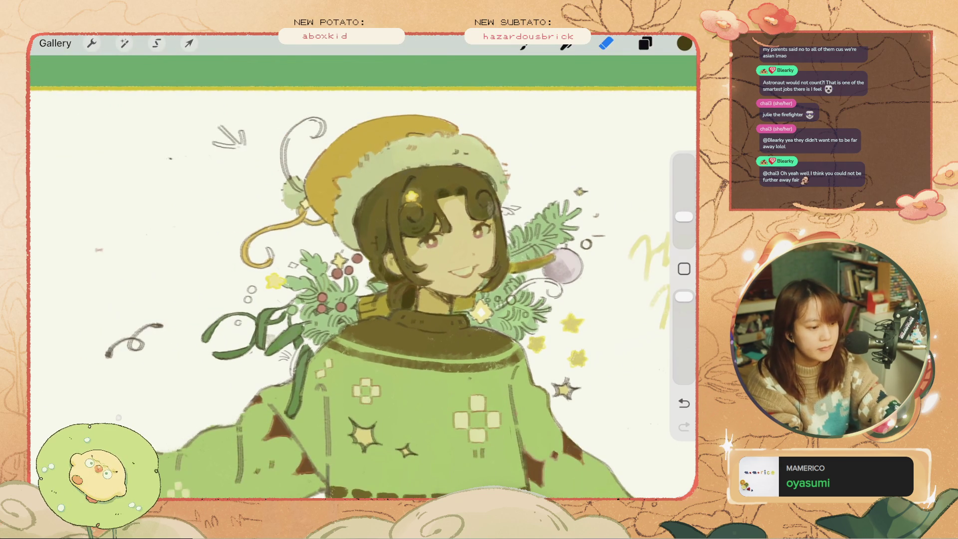
{"action": "left_click", "coordinate": [525, 44]}
{"action": "left_click_drag", "start_coordinate": [533, 178], "coordinate": [554, 194]}
{"action": "key", "text": "ctrl+z"}
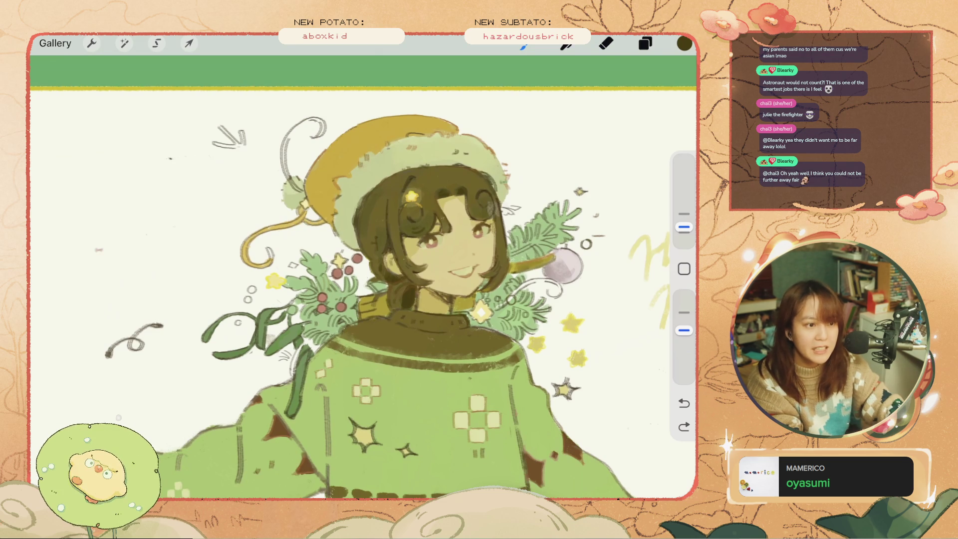
{"action": "scroll", "coordinate": [363, 277], "scroll_direction": "up", "scroll_amount": 2}
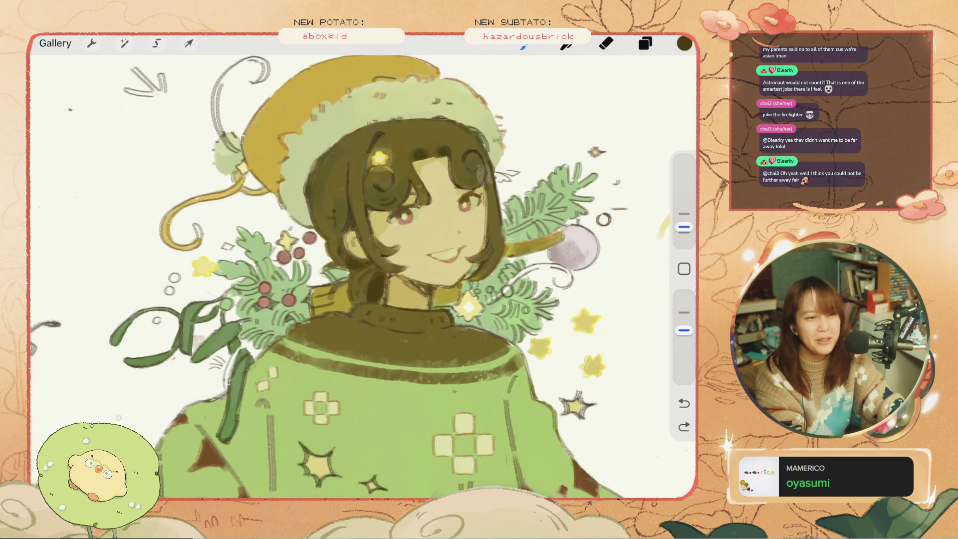
{"action": "key", "text": "ctrl+z"}
{"action": "scroll", "coordinate": [364, 277], "scroll_direction": "up", "scroll_amount": 2}
{"action": "scroll", "coordinate": [363, 277], "scroll_direction": "up", "scroll_amount": 3}
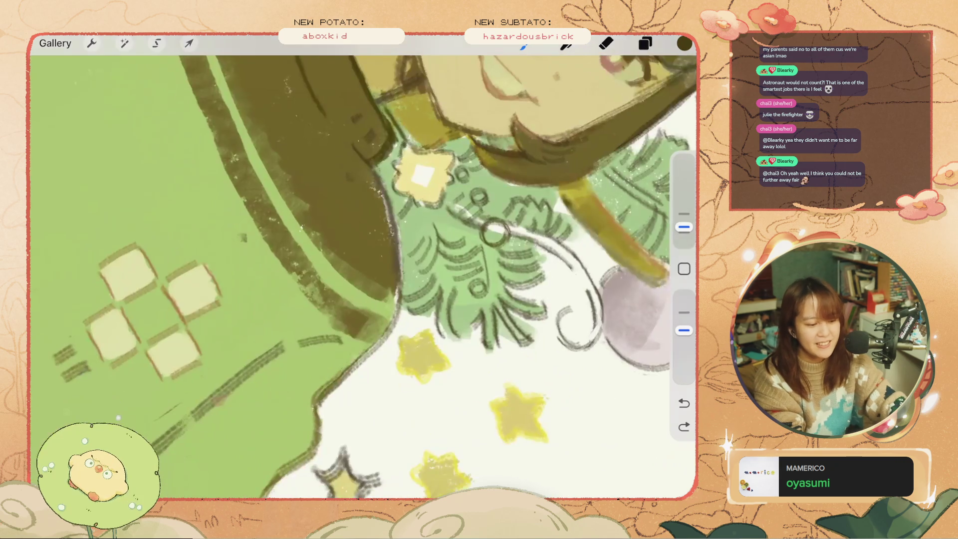
{"action": "key", "text": "ctrl+z"}
{"action": "left_click", "coordinate": [684, 224]}
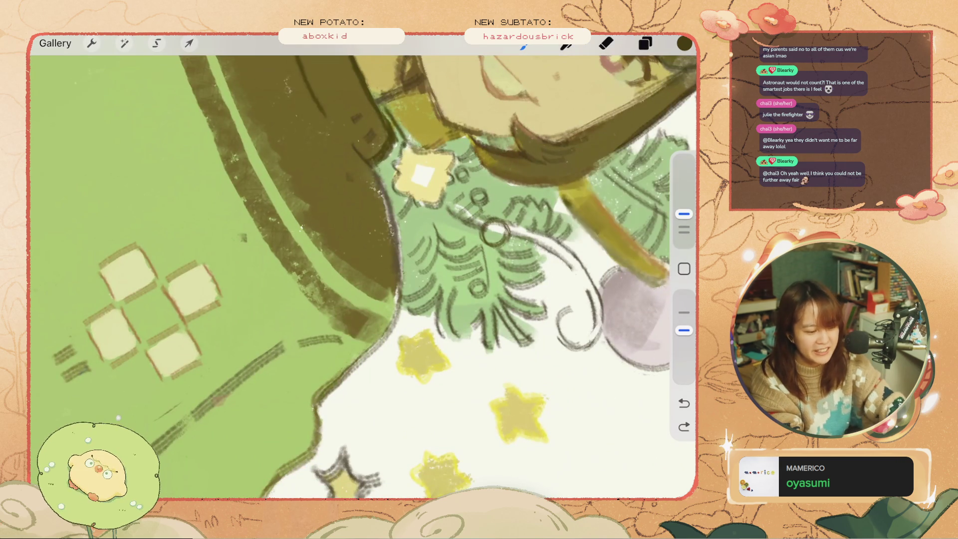
{"action": "key", "text": "ctrl+z"}
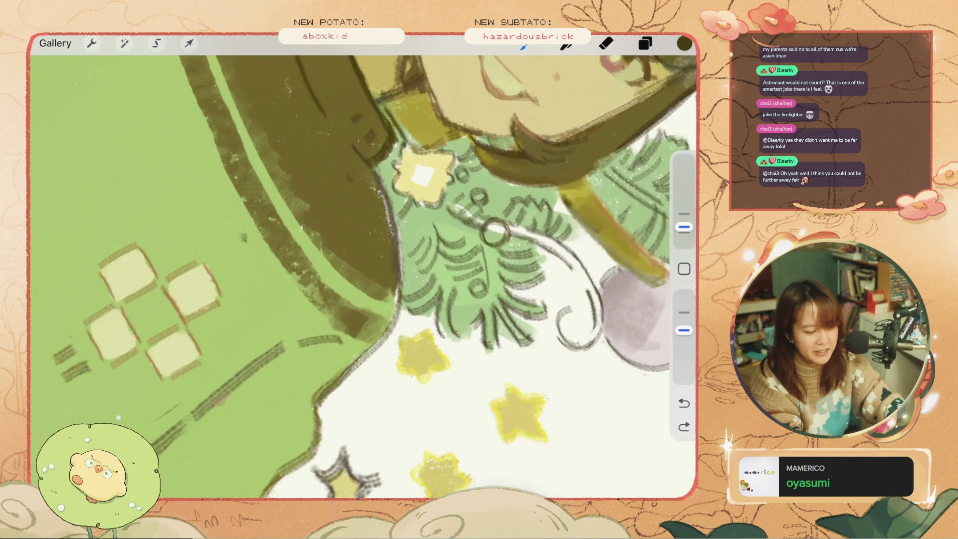
{"action": "key", "text": "ctrl+z"}
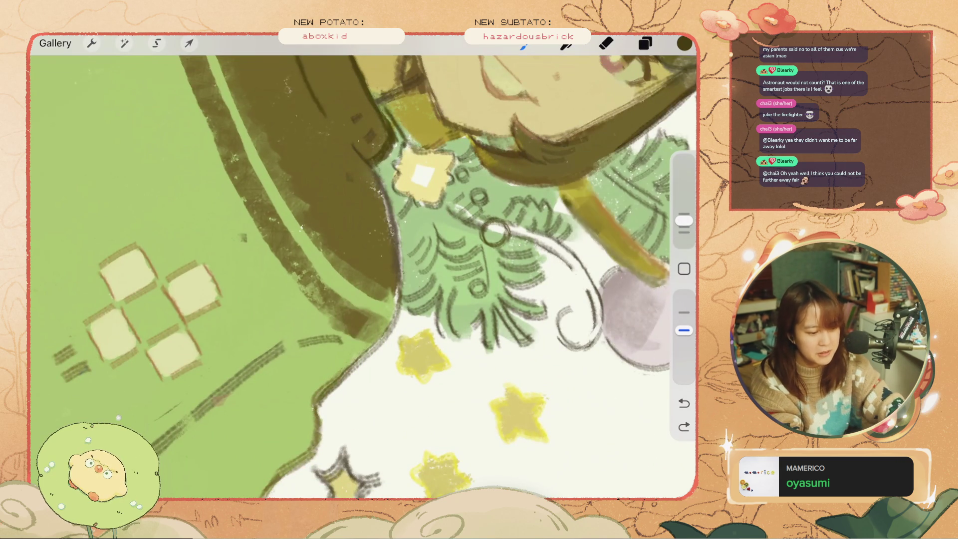
{"action": "key", "text": "ctrl+z"}
{"action": "left_click_drag", "start_coordinate": [566, 270], "coordinate": [574, 263]}
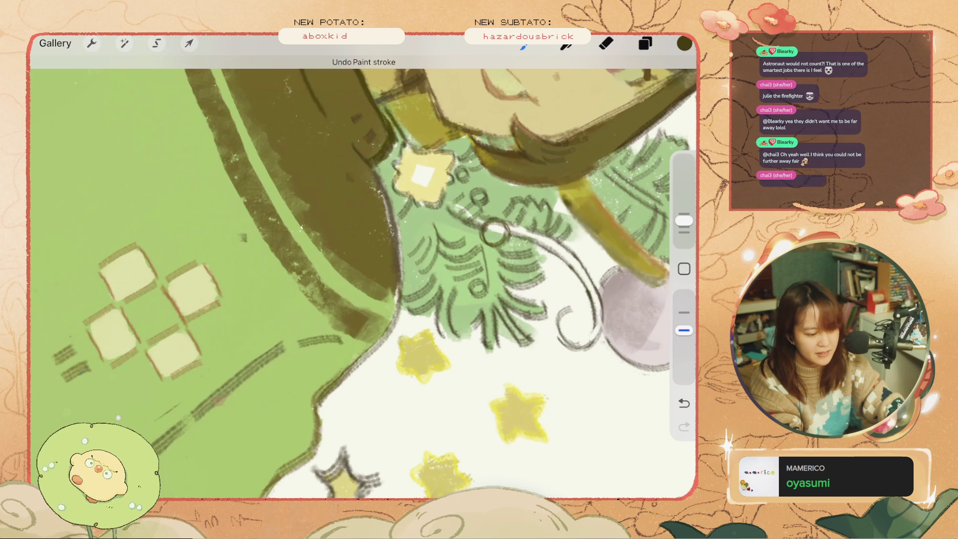
{"action": "scroll", "coordinate": [364, 270], "scroll_direction": "down", "scroll_amount": 5}
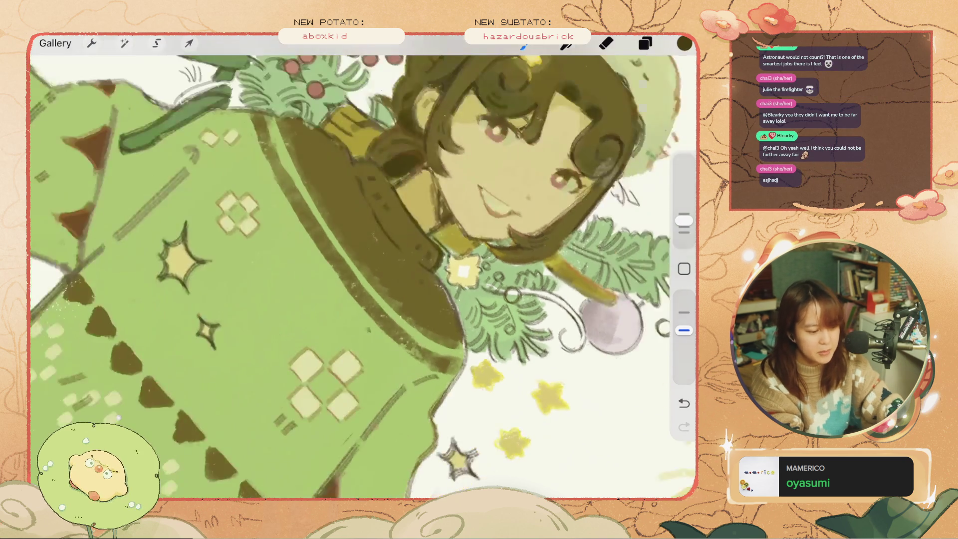
{"action": "scroll", "coordinate": [363, 269], "scroll_direction": "up", "scroll_amount": 5}
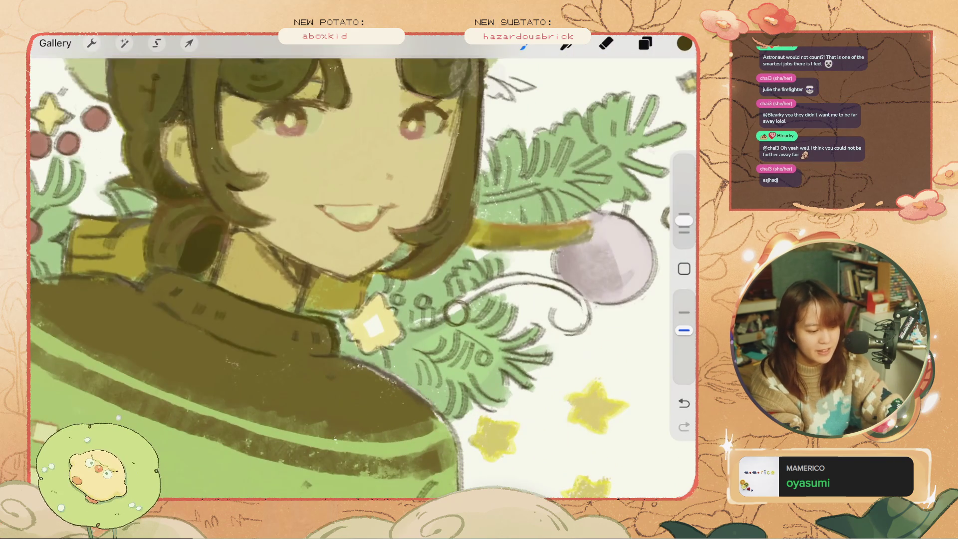
{"action": "key", "text": "ctrl+z"}
{"action": "left_click", "coordinate": [551, 312]}
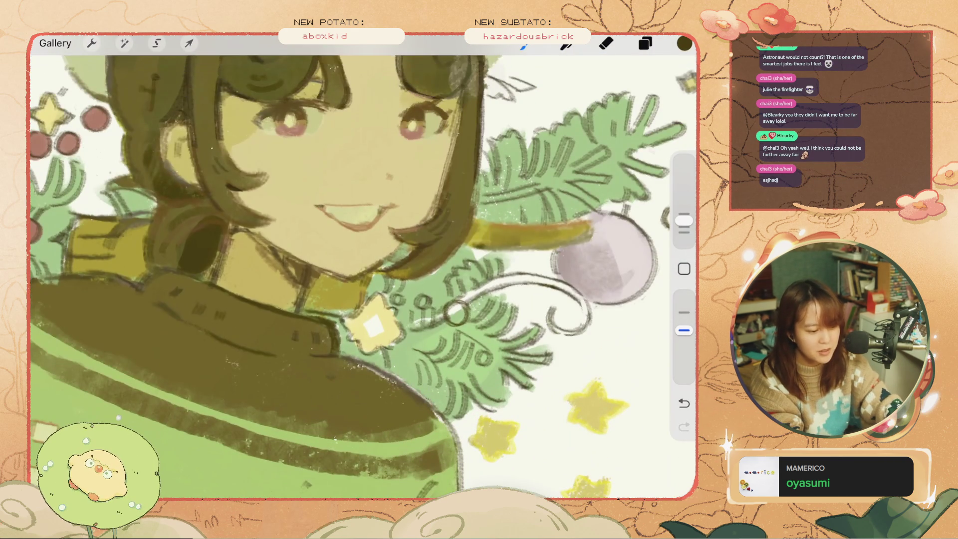
{"action": "scroll", "coordinate": [364, 269], "scroll_direction": "down", "scroll_amount": 5}
{"action": "scroll", "coordinate": [363, 270], "scroll_direction": "up", "scroll_amount": 5}
{"action": "key", "text": "ctrl+z"}
{"action": "left_click", "coordinate": [479, 338]}
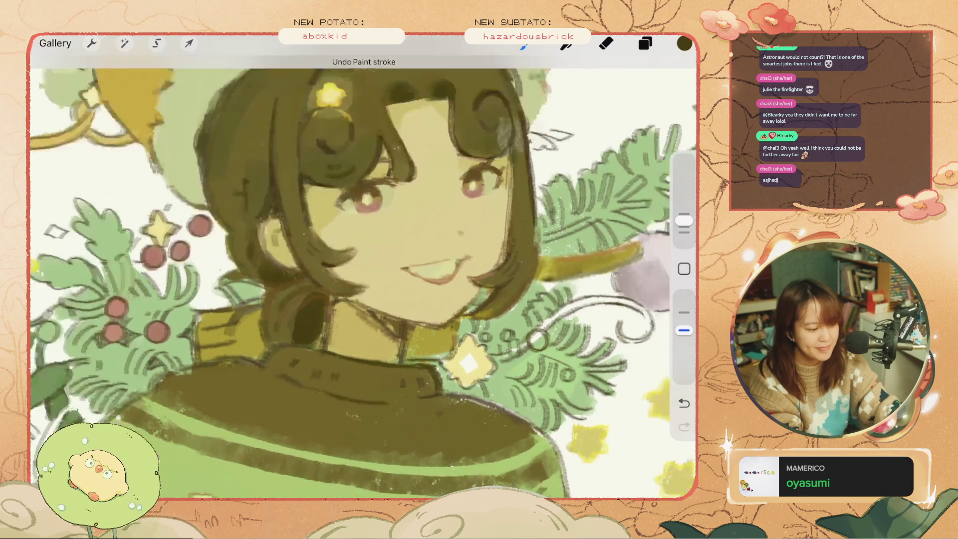
{"action": "scroll", "coordinate": [364, 269], "scroll_direction": "down", "scroll_amount": 5}
{"action": "key", "text": "ctrl+z"}
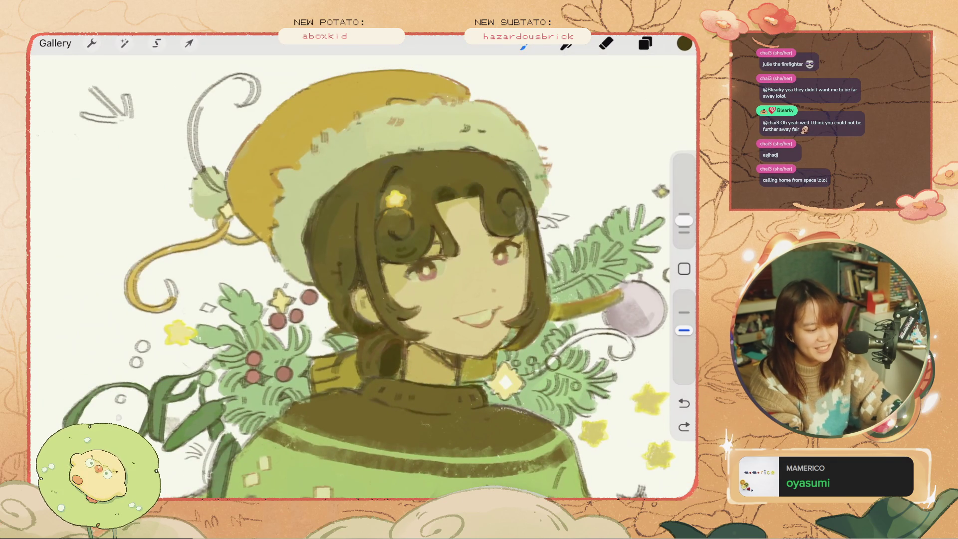
{"action": "left_click_drag", "start_coordinate": [261, 332], "coordinate": [270, 329]}
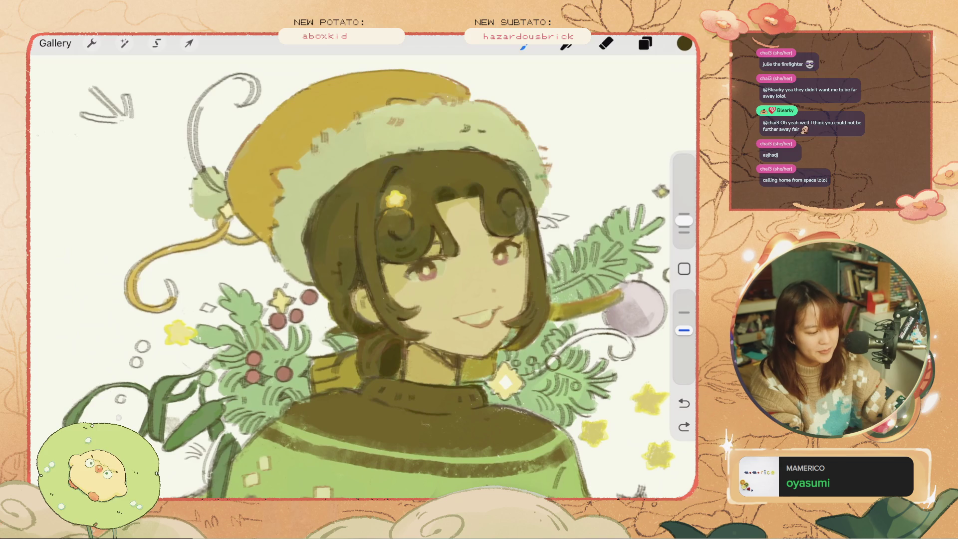
{"action": "key", "text": "ctrl+z"}
{"action": "left_click_drag", "start_coordinate": [295, 372], "coordinate": [307, 358]}
{"action": "key", "text": "ctrl+z"}
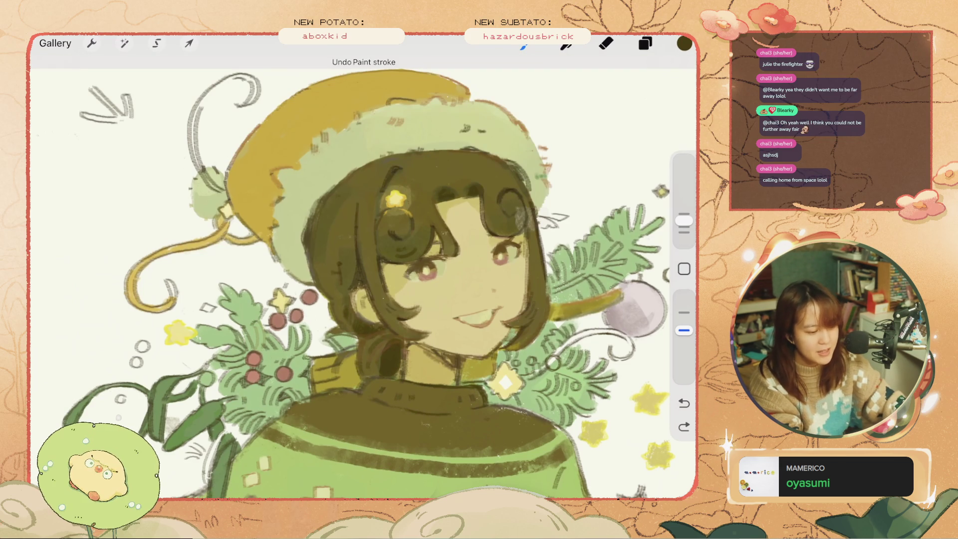
{"action": "scroll", "coordinate": [349, 279], "scroll_direction": "up", "scroll_amount": 2}
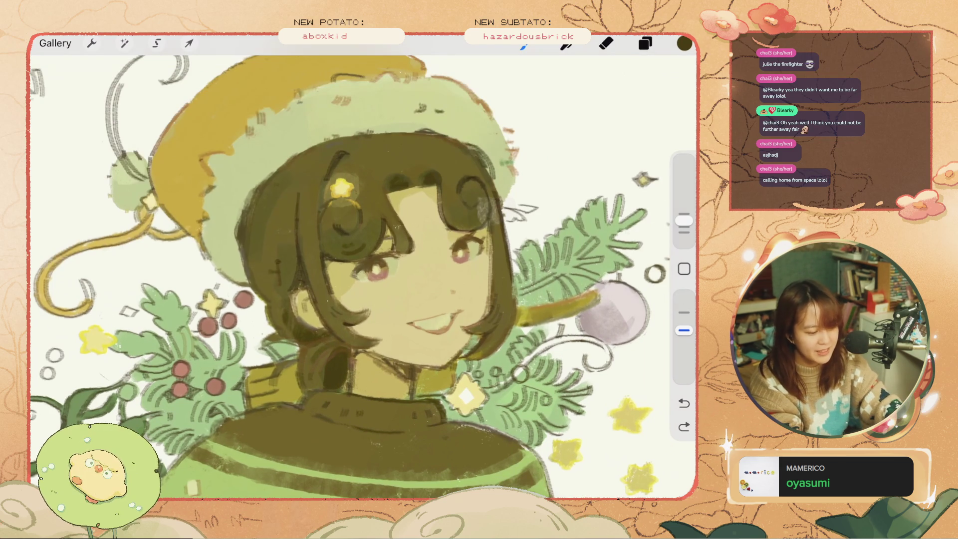
{"action": "key", "text": "ctrl+z"}
{"action": "key", "text": "ctrl+z"}
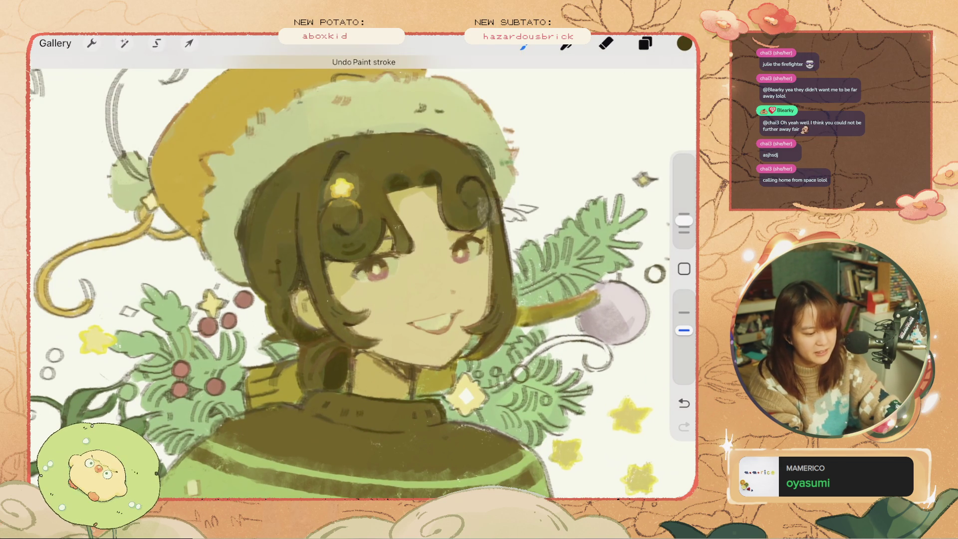
{"action": "key", "text": "ctrl+z"}
{"action": "key", "text": "ctrl+z"}
{"action": "key", "text": "ctrl+z"}
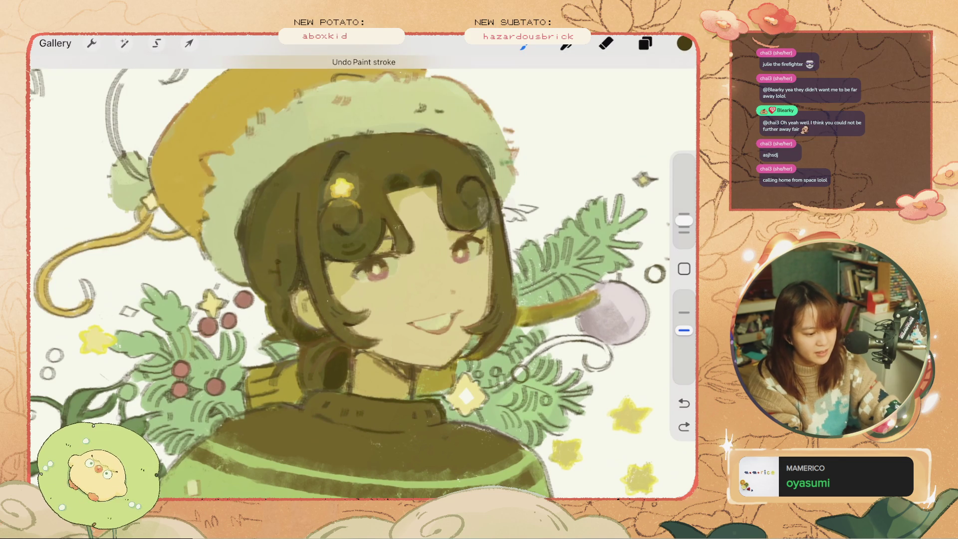
{"action": "key", "text": "ctrl+z"}
{"action": "key", "text": "ctrl+z"}
{"action": "key", "text": "ctrl+z"}
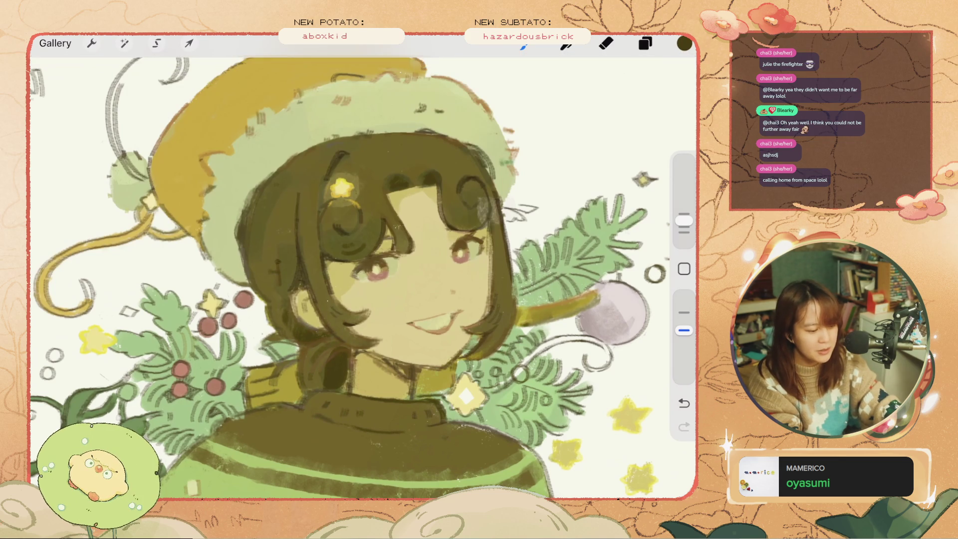
{"action": "key", "text": "ctrl+z"}
{"action": "key", "text": "ctrl+z"}
{"action": "key", "text": "ctrl+z"}
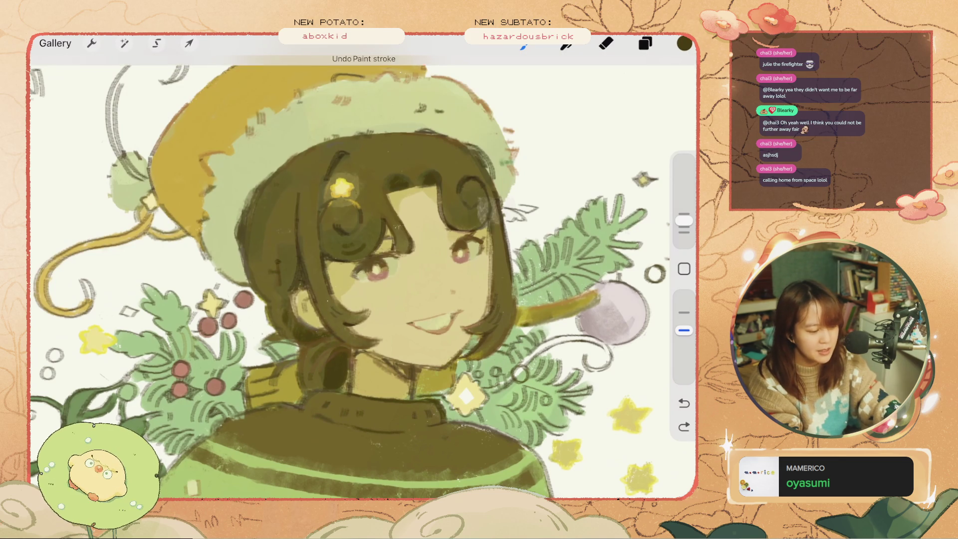
{"action": "key", "text": "ctrl+z"}
{"action": "key", "text": "ctrl+z"}
{"action": "key", "text": "ctrl+z"}
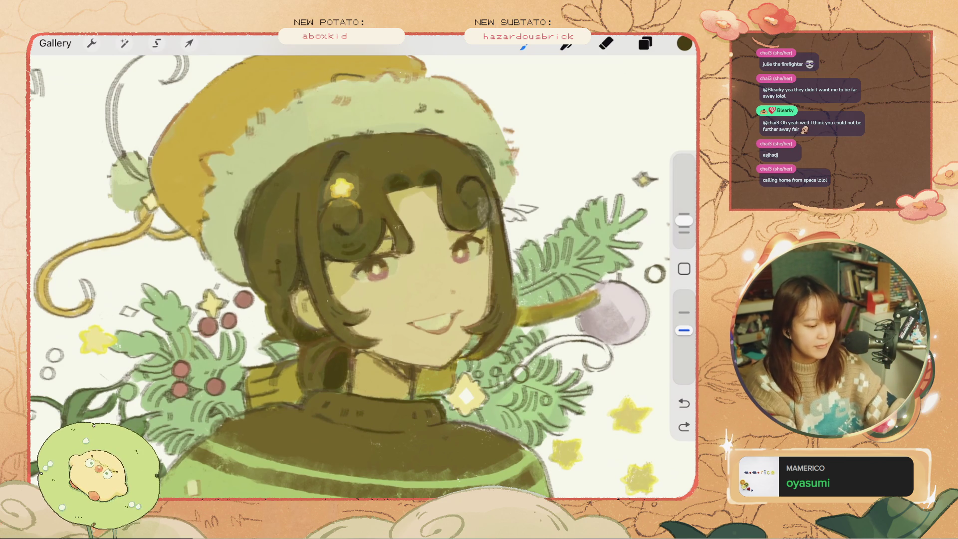
{"action": "scroll", "coordinate": [363, 277], "scroll_direction": "down", "scroll_amount": 3}
{"action": "left_click_drag", "start_coordinate": [542, 218], "coordinate": [519, 239]}
{"action": "key", "text": "ctrl+z"}
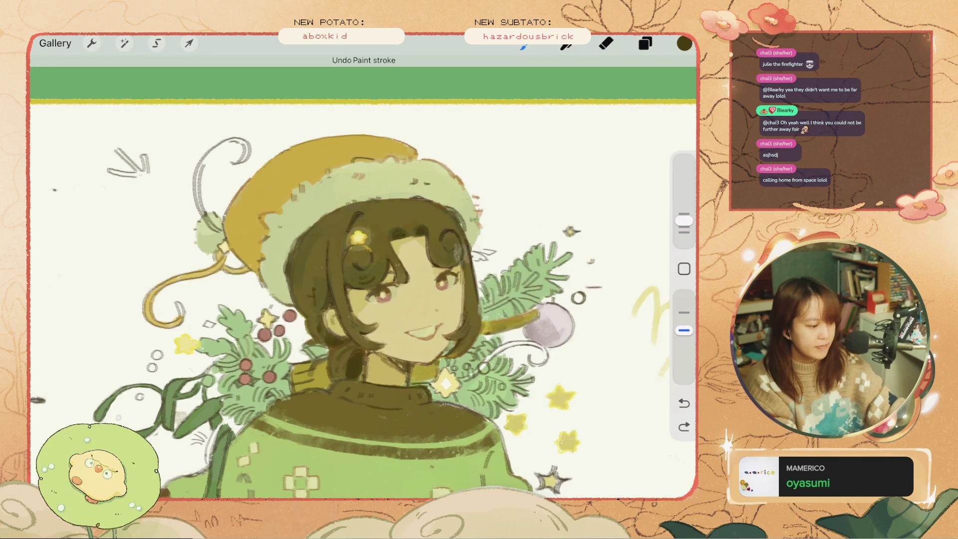
{"action": "scroll", "coordinate": [364, 299], "scroll_direction": "left", "scroll_amount": 3}
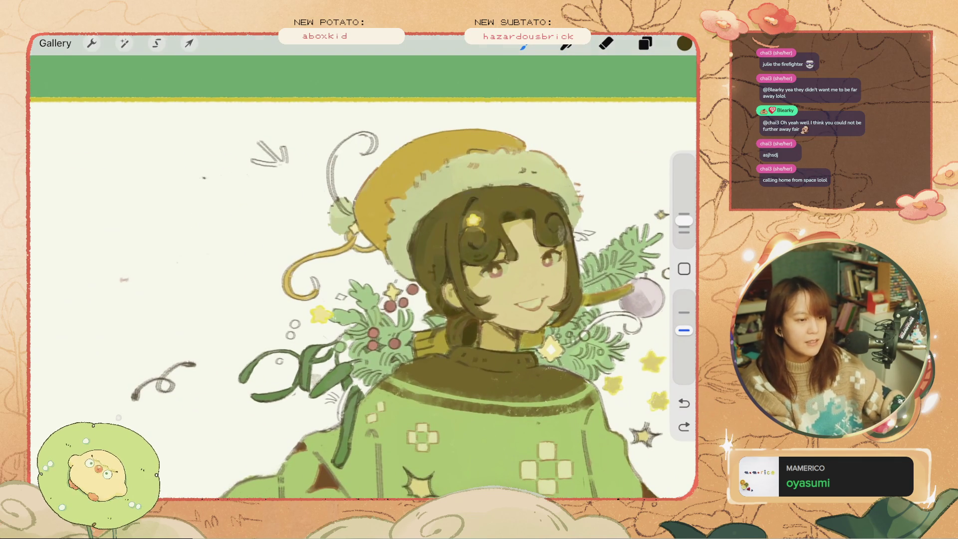
{"action": "scroll", "coordinate": [364, 278], "scroll_direction": "down", "scroll_amount": 2}
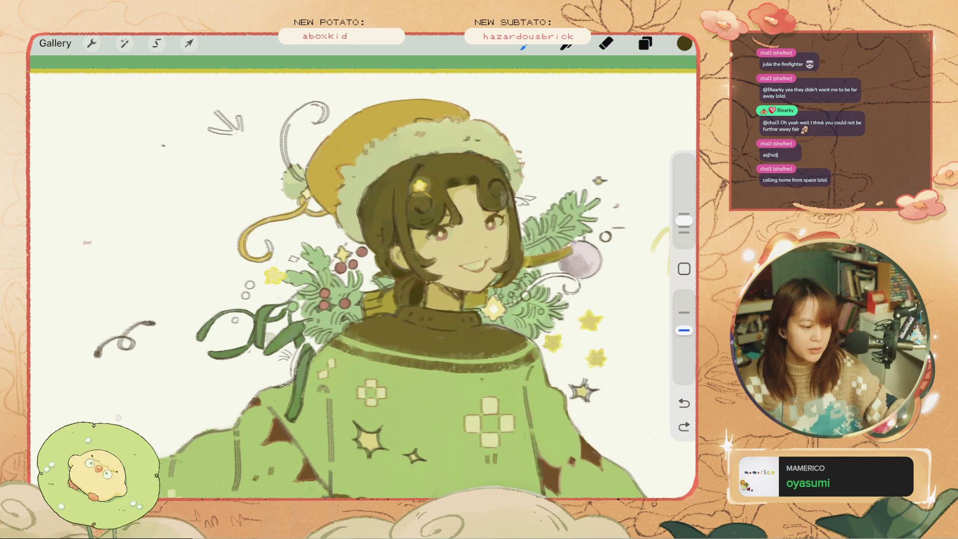
{"action": "key", "text": "ctrl+z"}
{"action": "scroll", "coordinate": [363, 277], "scroll_direction": "down", "scroll_amount": 3}
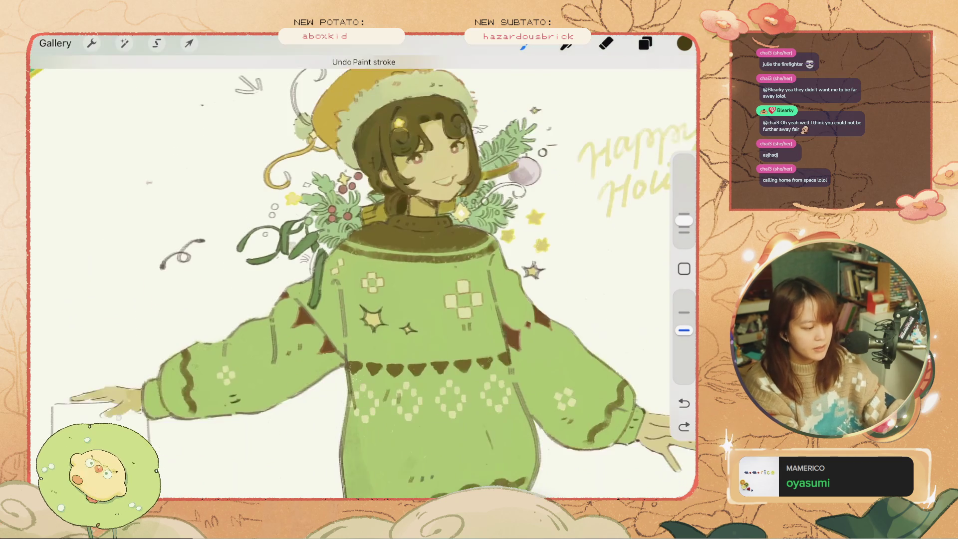
{"action": "scroll", "coordinate": [363, 277], "scroll_direction": "down", "scroll_amount": 2}
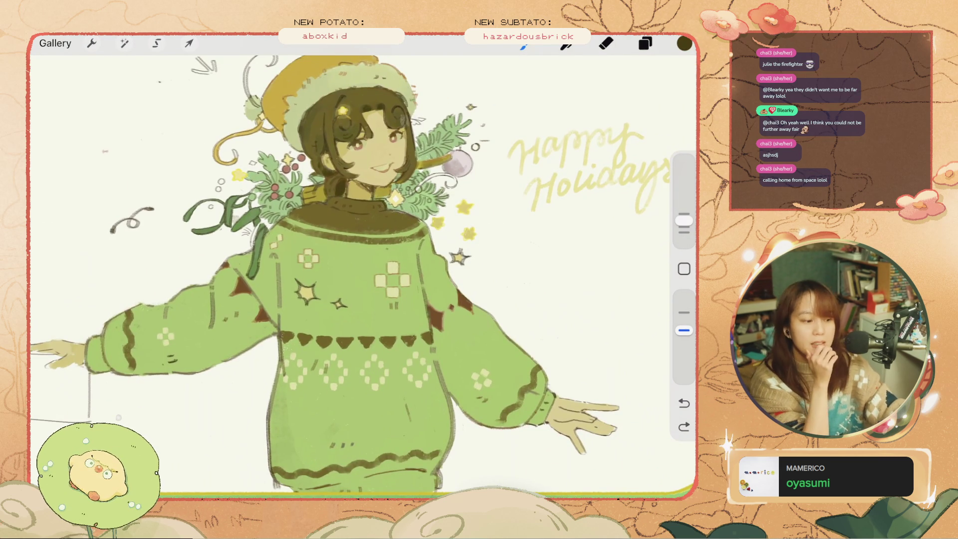
{"action": "scroll", "coordinate": [363, 277], "scroll_direction": "up", "scroll_amount": 2}
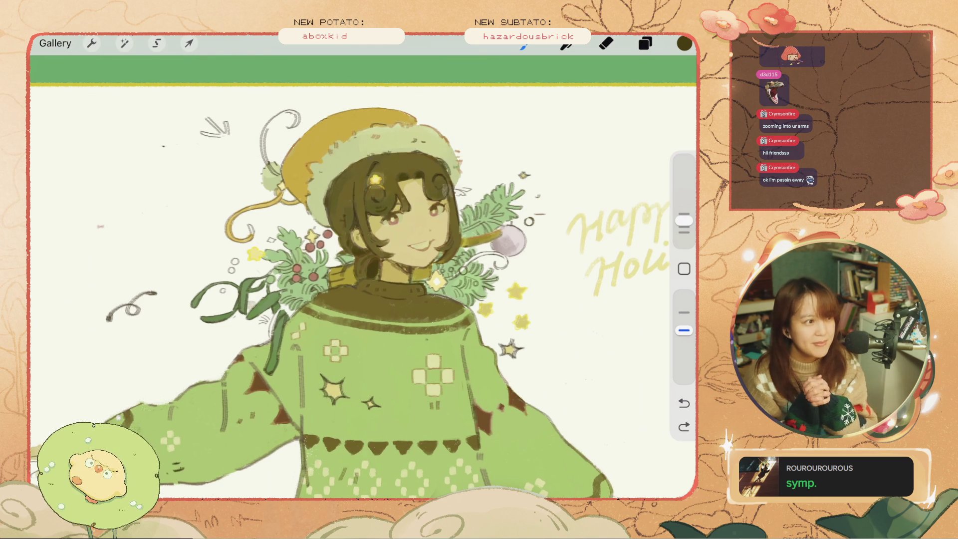
Step: Undo four stray paint strokes from the canvas
{"action": "scroll", "coordinate": [340, 190], "scroll_direction": "up", "scroll_amount": 5}
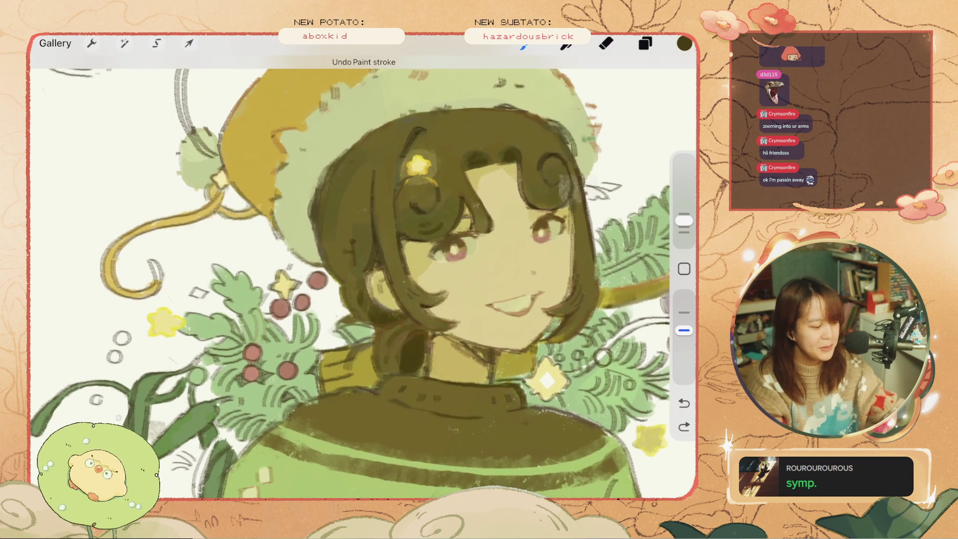
{"action": "key", "text": "ctrl+z"}
{"action": "scroll", "coordinate": [364, 277], "scroll_direction": "down", "scroll_amount": 4}
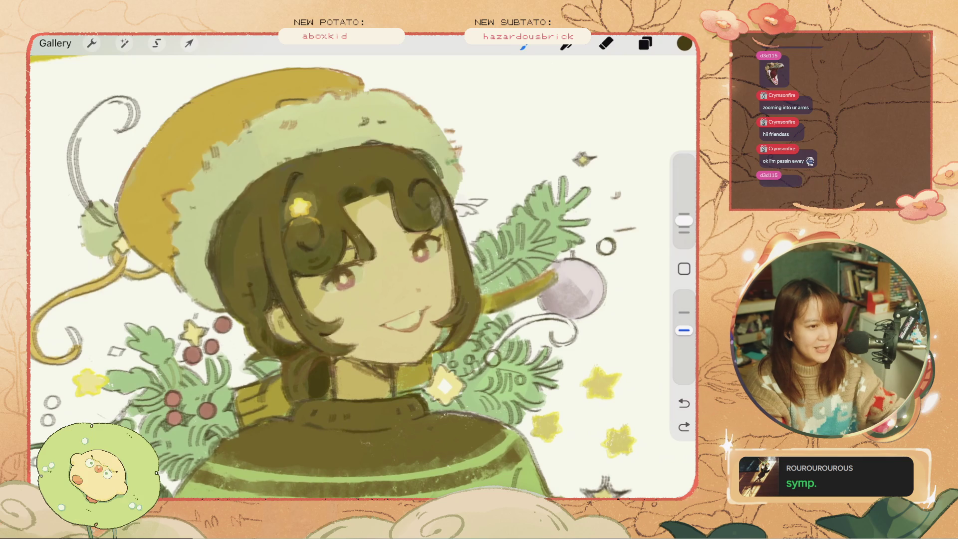
{"action": "key", "text": "ctrl+z"}
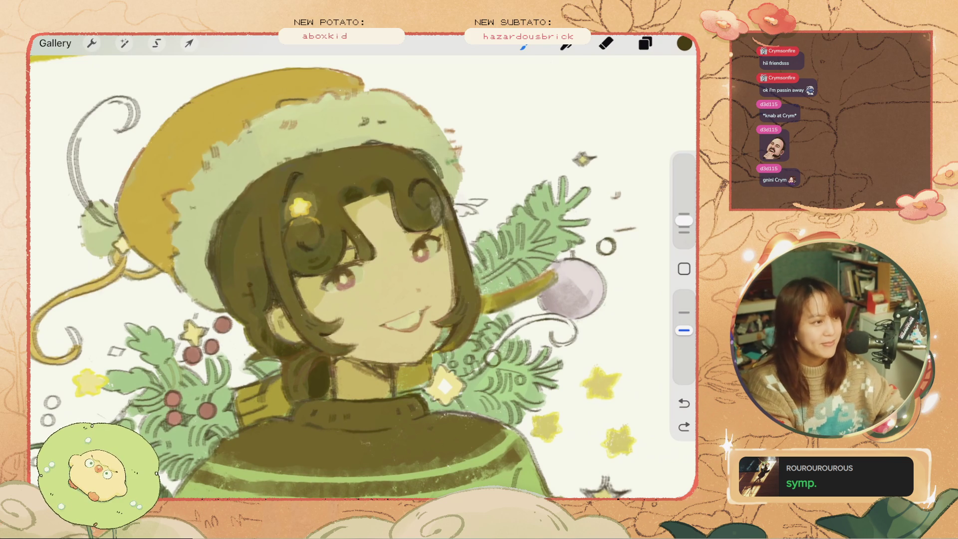
{"action": "key", "text": "ctrl+z"}
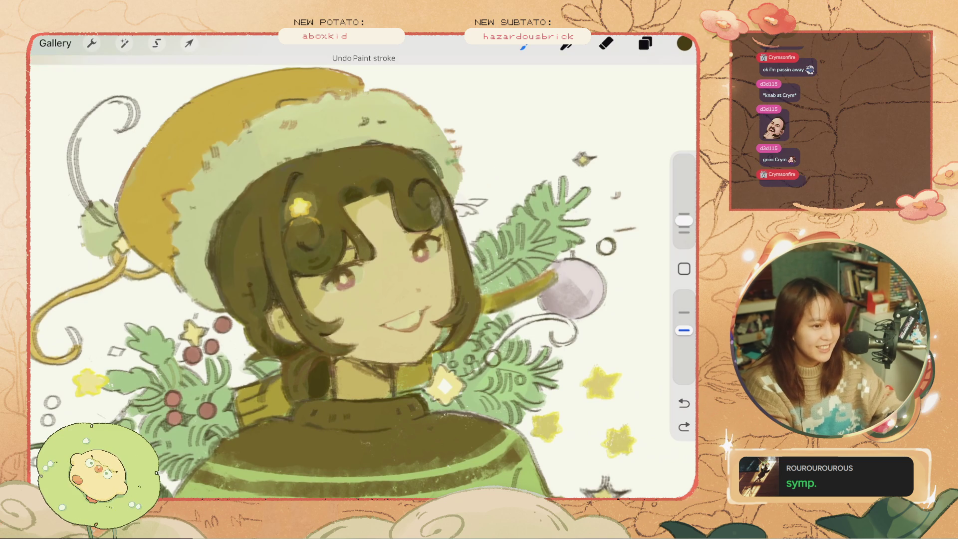
{"action": "key", "text": "ctrl+z"}
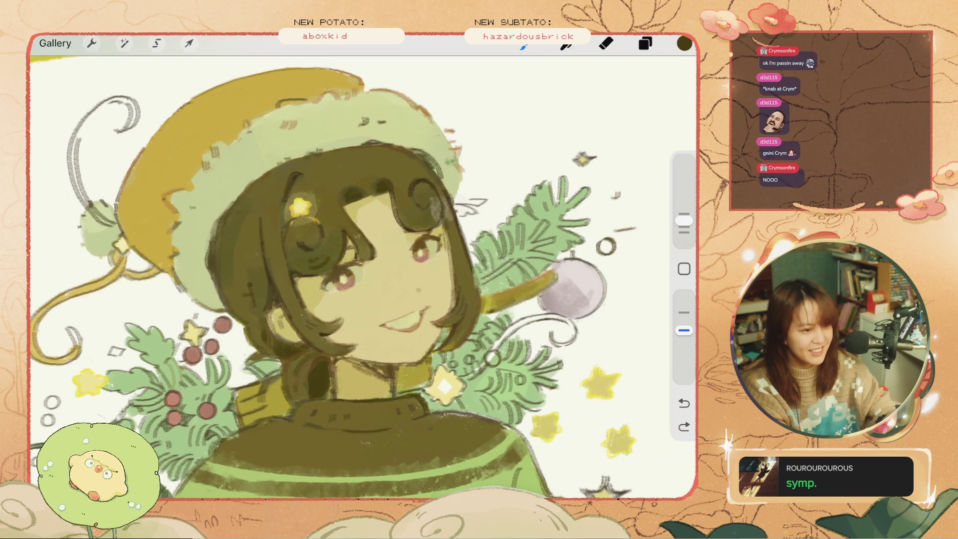
Step: Shrink the brush to about 4% and add a small dark dash beside the branches near the hair
{"action": "left_click_drag", "start_coordinate": [684, 220], "coordinate": [685, 227]}
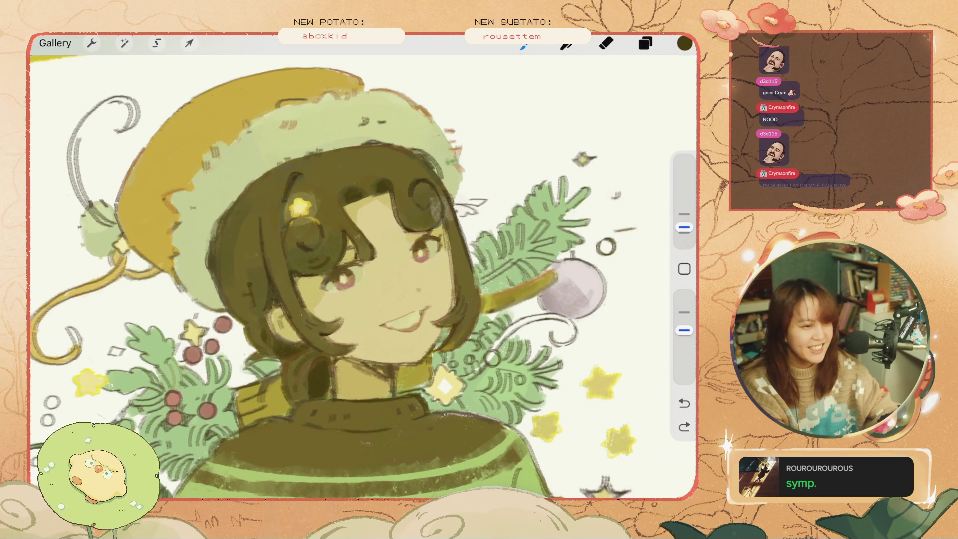
{"action": "key", "text": "ctrl+z"}
{"action": "key", "text": "ctrl+z"}
{"action": "key", "text": "ctrl+z"}
{"action": "mouse_move", "coordinate": [485, 184]}
{"action": "left_mouse_down"}
{"action": "mouse_move", "coordinate": [469, 198]}
{"action": "mouse_move", "coordinate": [468, 186]}
{"action": "mouse_move", "coordinate": [459, 194]}
{"action": "left_mouse_up"}
{"action": "key", "text": "ctrl+z"}
{"action": "key", "text": "ctrl+z"}
{"action": "key", "text": "ctrl+z"}
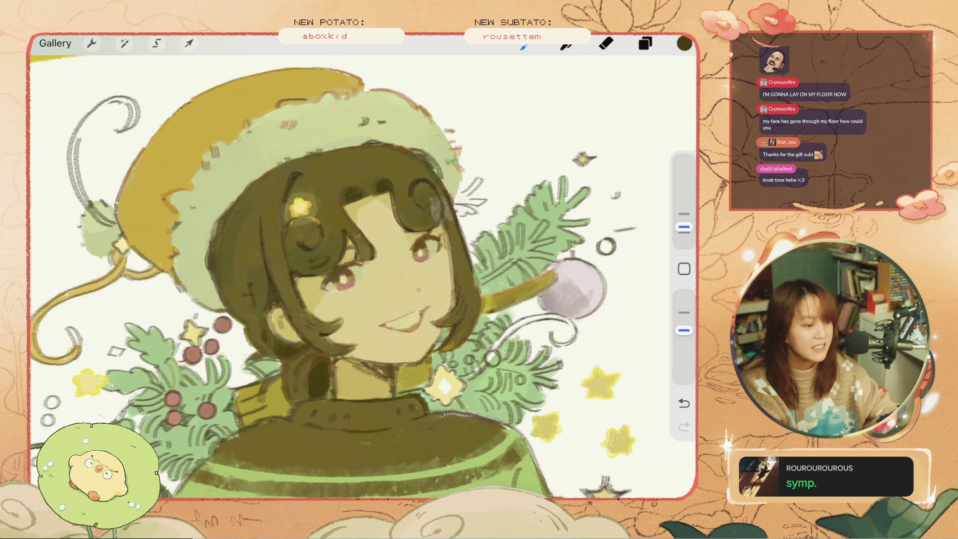
{"action": "key", "text": "ctrl+z"}
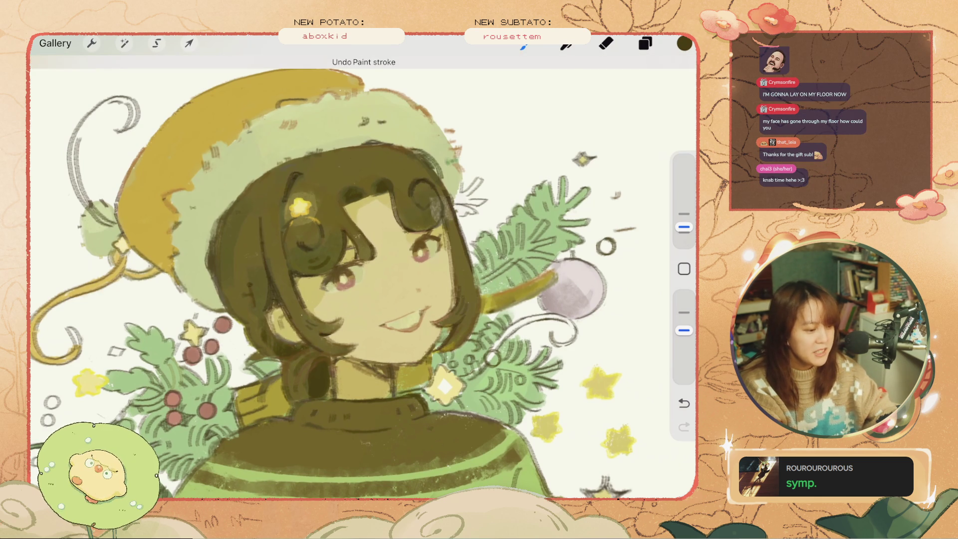
{"action": "left_click", "coordinate": [467, 197]}
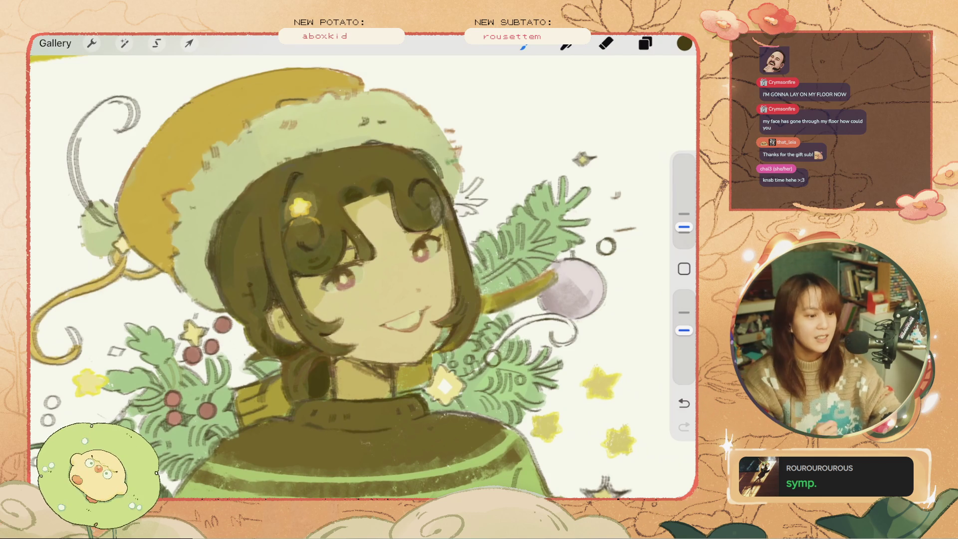
{"action": "key", "text": "ctrl+z"}
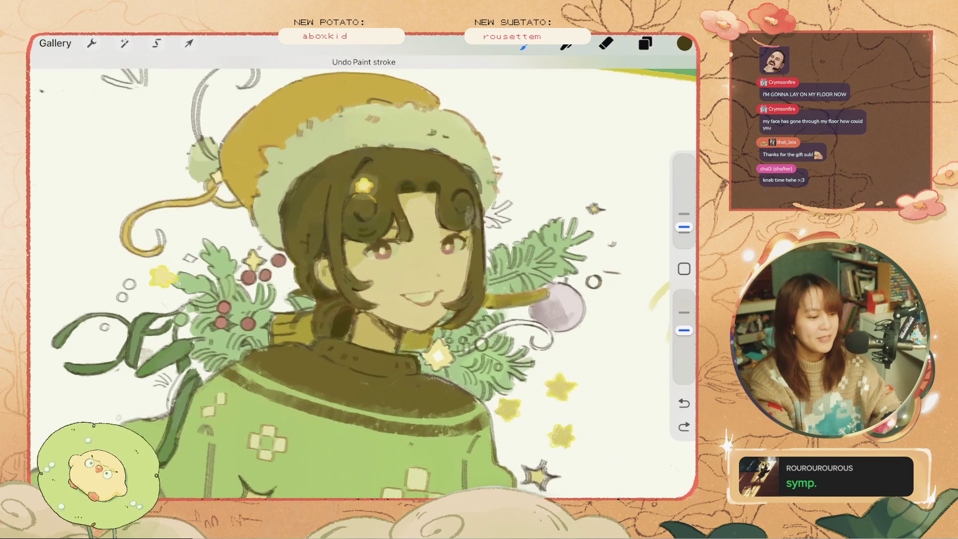
Step: Zoom into the face and try trial strokes, including a J-shaped one, removing them
{"action": "scroll", "coordinate": [364, 278], "scroll_direction": "up", "scroll_amount": 3}
{"action": "left_click_drag", "start_coordinate": [459, 229], "coordinate": [458, 244]}
{"action": "key", "text": "ctrl+z"}
{"action": "left_click_drag", "start_coordinate": [553, 143], "coordinate": [545, 177]}
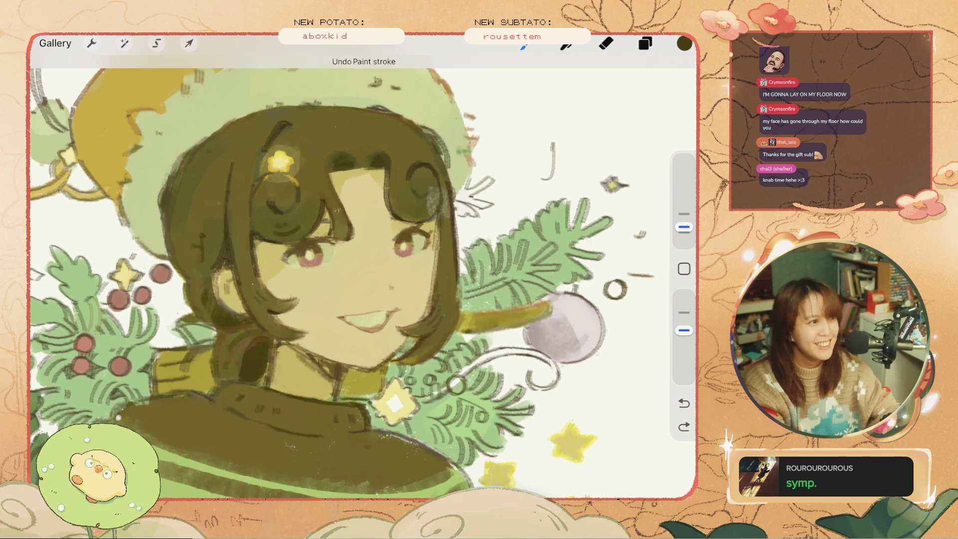
{"action": "key", "text": "ctrl+z"}
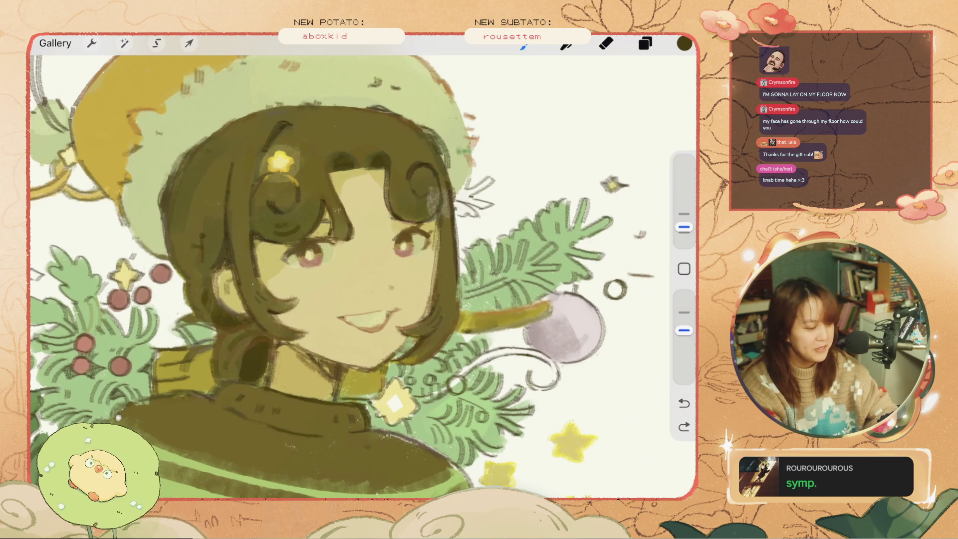
{"action": "scroll", "coordinate": [364, 277], "scroll_direction": "down", "scroll_amount": 2}
{"action": "scroll", "coordinate": [363, 277], "scroll_direction": "up", "scroll_amount": 3}
Step: Redraw a short stroke near the chin and keep the small stroke by the eye
{"action": "left_click_drag", "start_coordinate": [472, 177], "coordinate": [495, 297]}
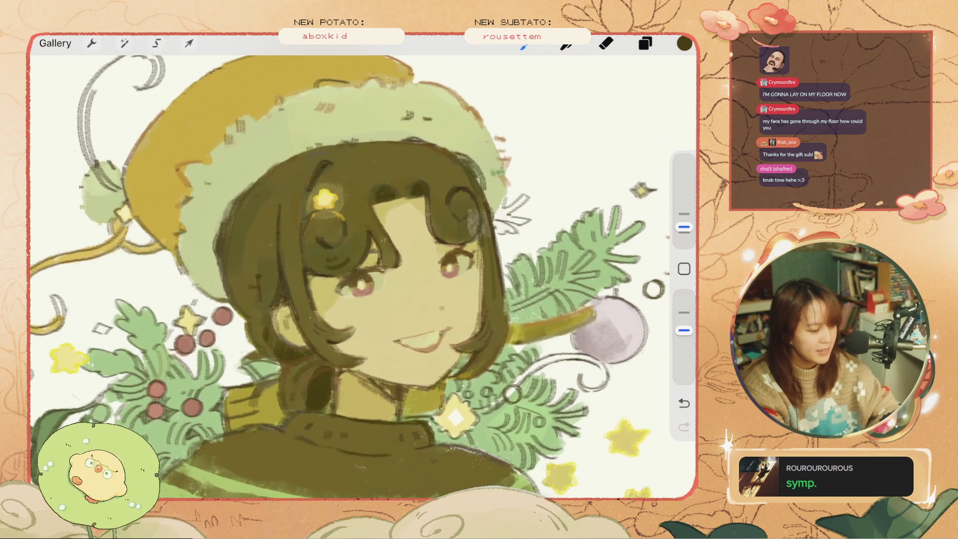
{"action": "key", "text": "ctrl+z"}
{"action": "key", "text": "ctrl+z"}
{"action": "left_click_drag", "start_coordinate": [484, 264], "coordinate": [487, 313]}
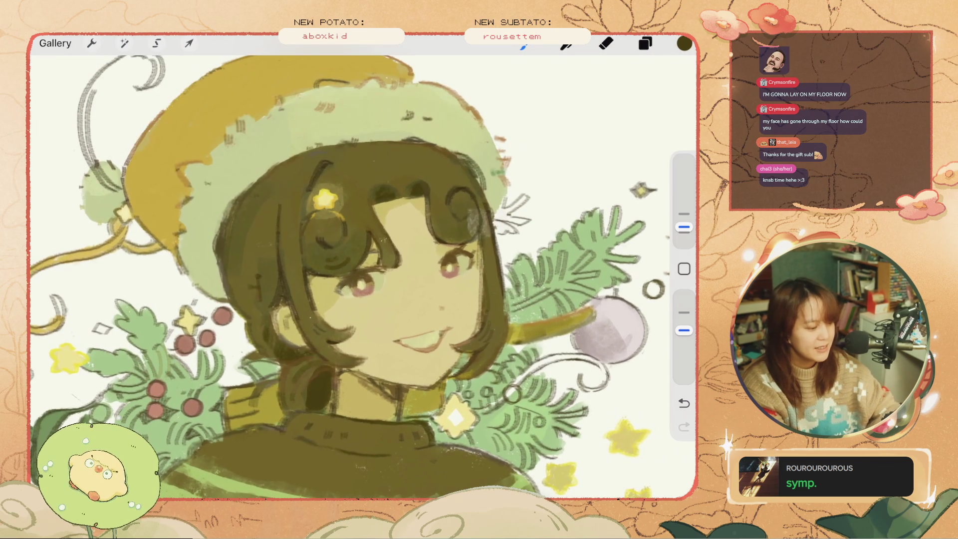
{"action": "key", "text": "ctrl+z"}
{"action": "key", "text": "ctrl+shift+z"}
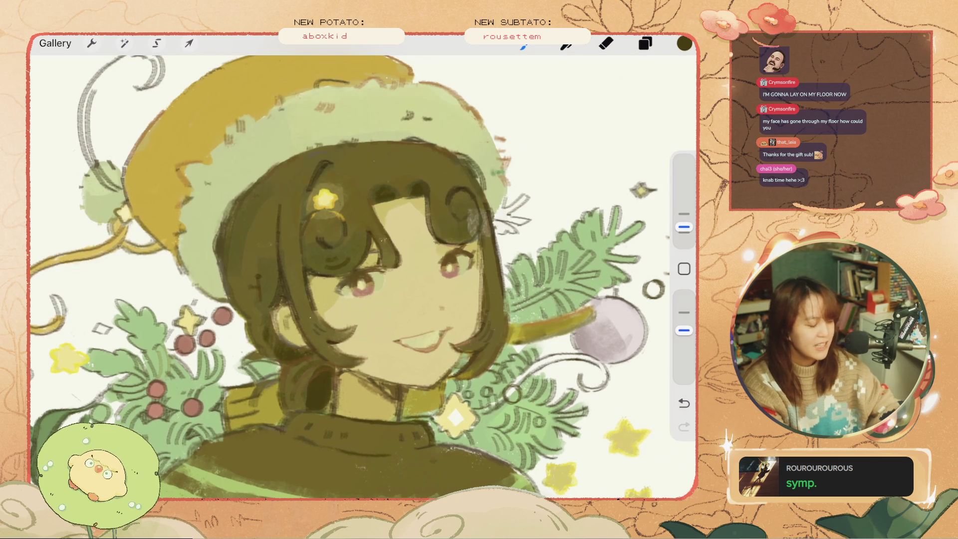
{"action": "scroll", "coordinate": [413, 307], "scroll_direction": "up", "scroll_amount": 3}
{"action": "key", "text": "ctrl+z"}
{"action": "key", "text": "ctrl+shift+z"}
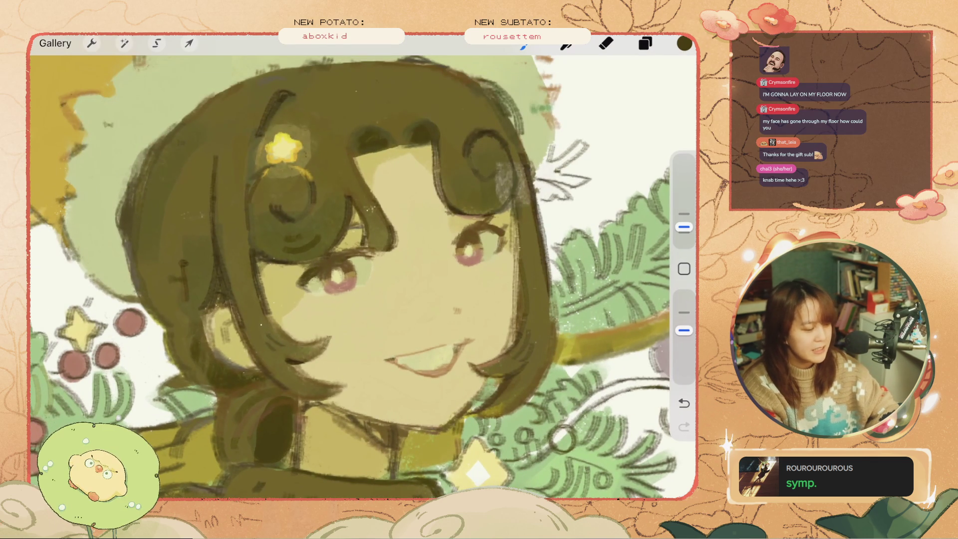
Step: Adjust the brush size and darken the right corner of the mouth with a small mark
{"action": "left_click_drag", "start_coordinate": [684, 227], "coordinate": [684, 219]}
{"action": "key", "text": "ctrl+z"}
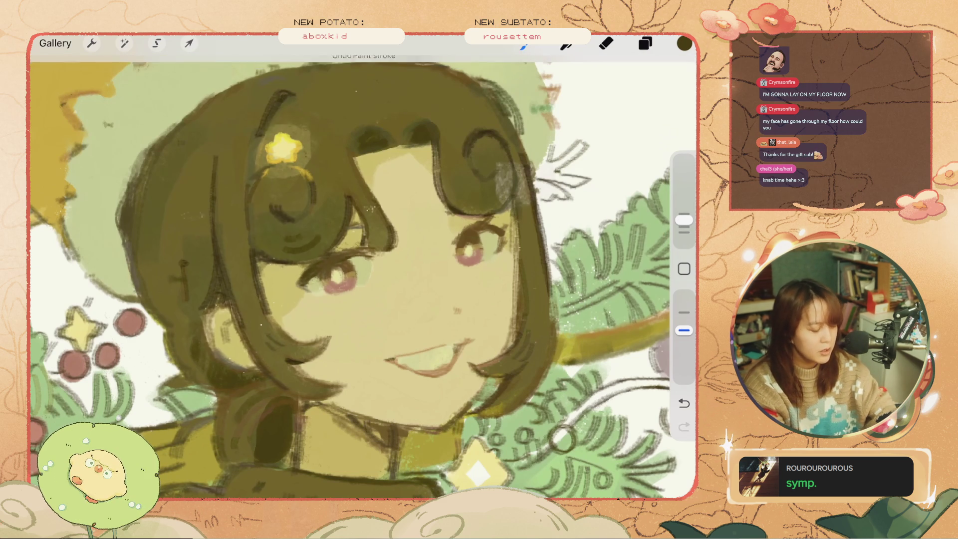
{"action": "mouse_move", "coordinate": [491, 231]}
{"action": "left_mouse_down"}
{"action": "mouse_move", "coordinate": [507, 247]}
{"action": "mouse_move", "coordinate": [494, 226]}
{"action": "mouse_move", "coordinate": [469, 230]}
{"action": "left_mouse_up"}
{"action": "key", "text": "ctrl+z"}
{"action": "key", "text": "ctrl+z"}
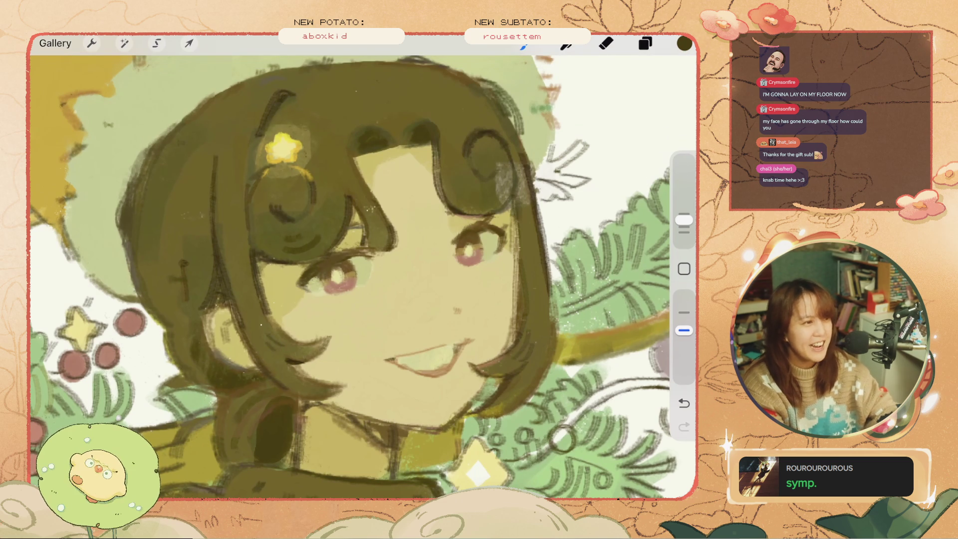
{"action": "left_click_drag", "start_coordinate": [464, 348], "coordinate": [451, 365]}
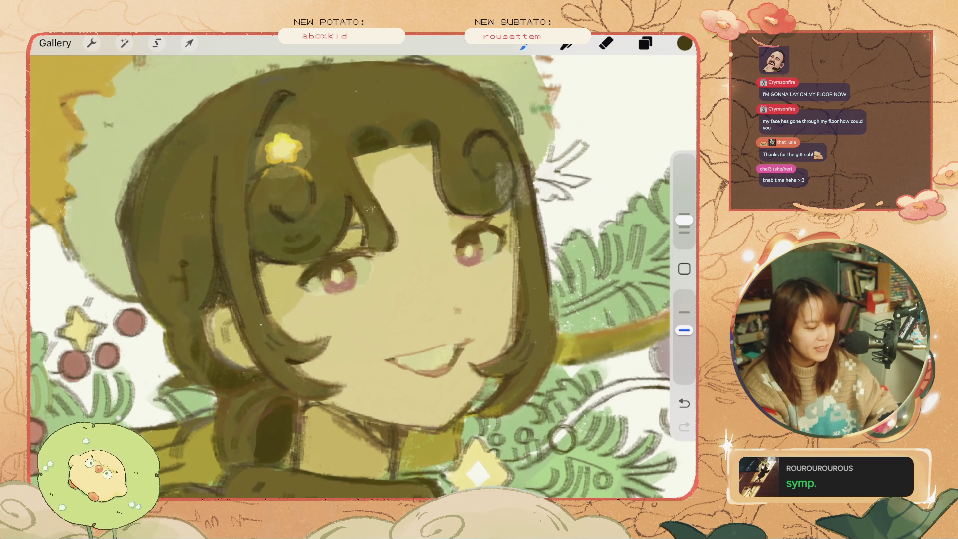
{"action": "left_click_drag", "start_coordinate": [684, 220], "coordinate": [684, 227]}
{"action": "key", "text": "ctrl+z"}
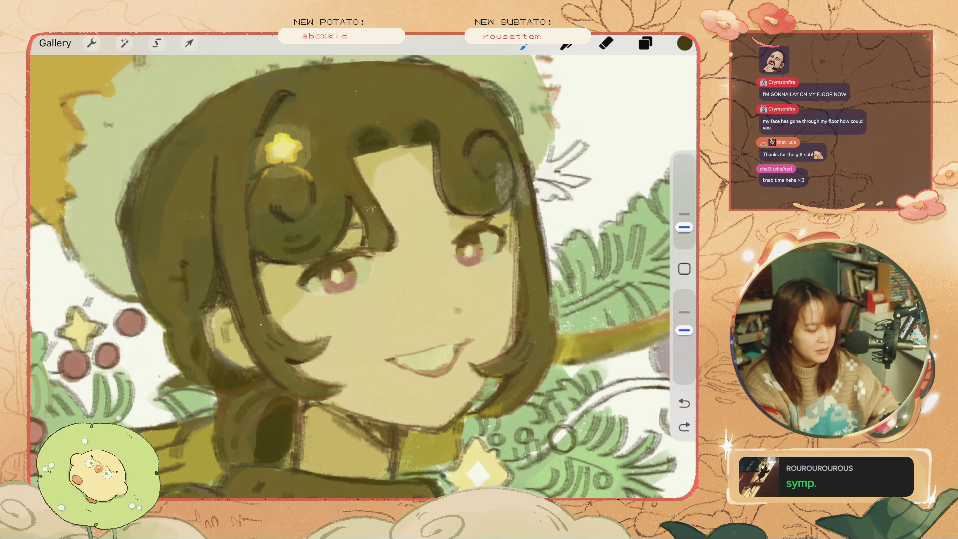
{"action": "left_click_drag", "start_coordinate": [458, 345], "coordinate": [442, 348]}
{"action": "key", "text": "ctrl+z"}
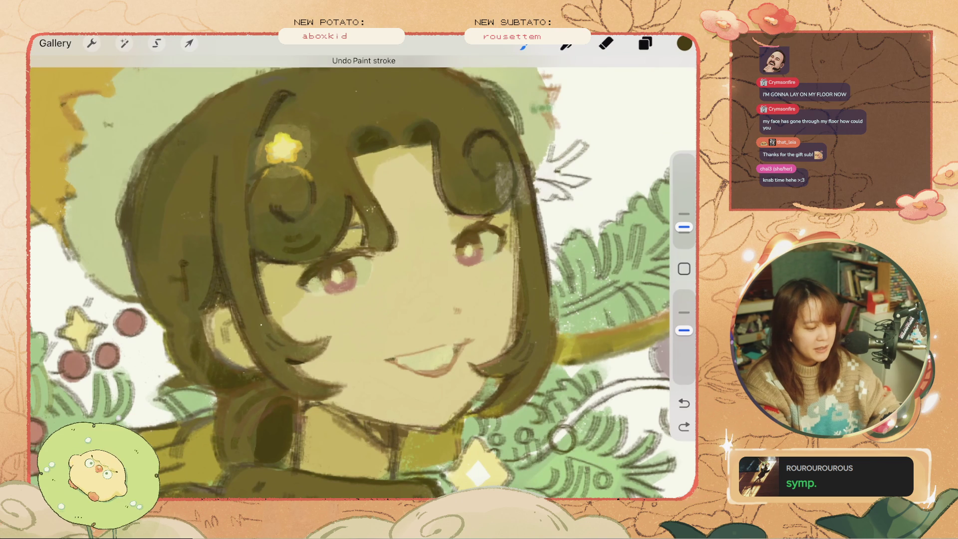
{"action": "left_click", "coordinate": [685, 427]}
Step: Enlarge the brush, sample a lighter colour from the collar, and paint a small collar stroke
{"action": "scroll", "coordinate": [349, 275], "scroll_direction": "down", "scroll_amount": 5}
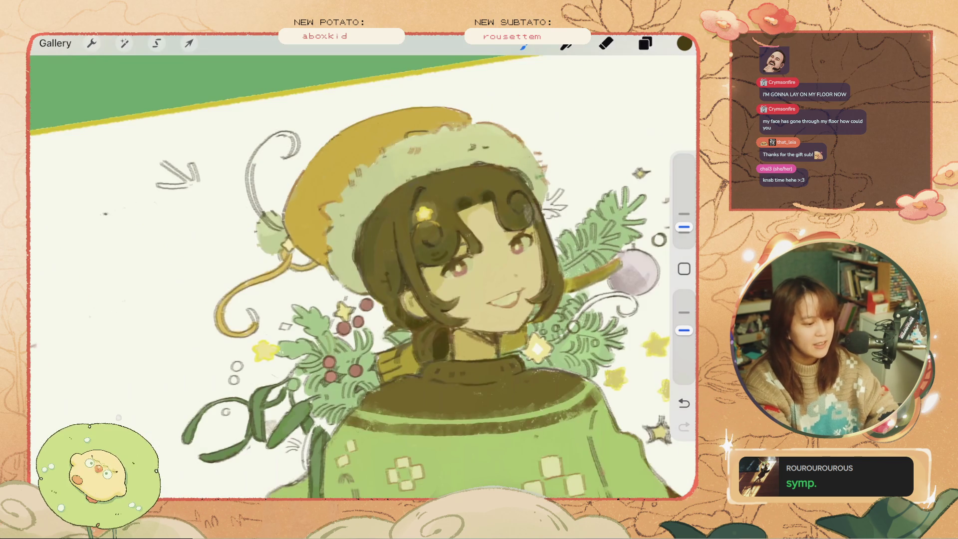
{"action": "scroll", "coordinate": [350, 275], "scroll_direction": "up", "scroll_amount": 5}
{"action": "key", "text": "ctrl+z"}
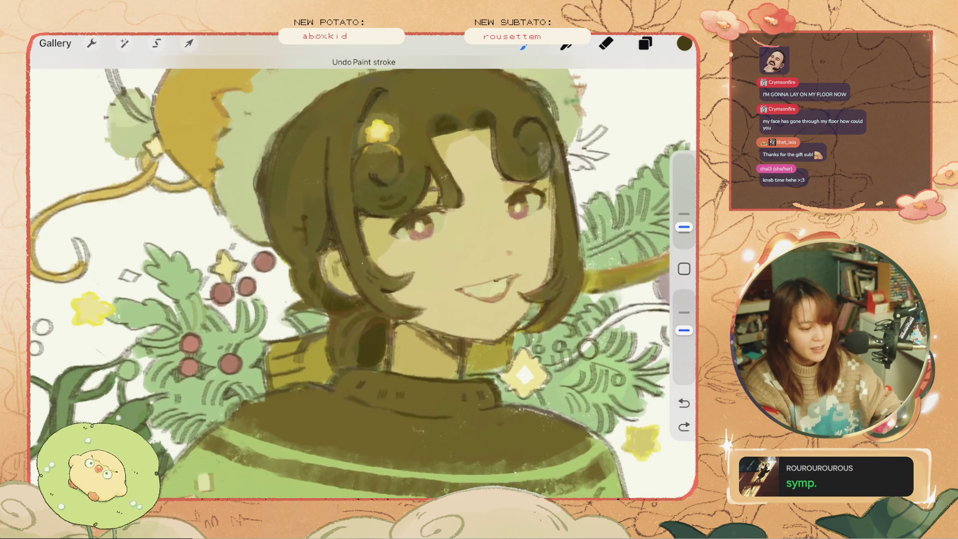
{"action": "scroll", "coordinate": [363, 277], "scroll_direction": "down", "scroll_amount": 3}
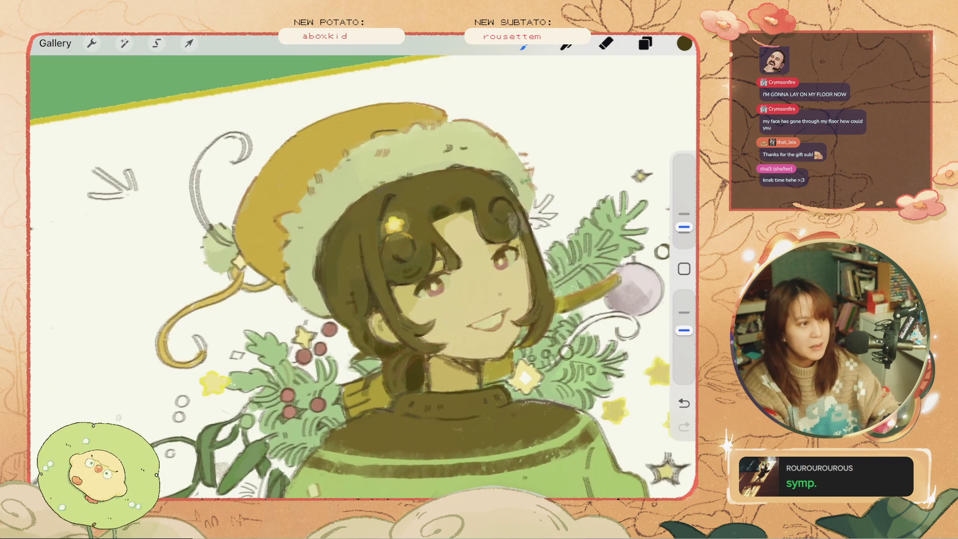
{"action": "scroll", "coordinate": [474, 359], "scroll_direction": "up", "scroll_amount": 5}
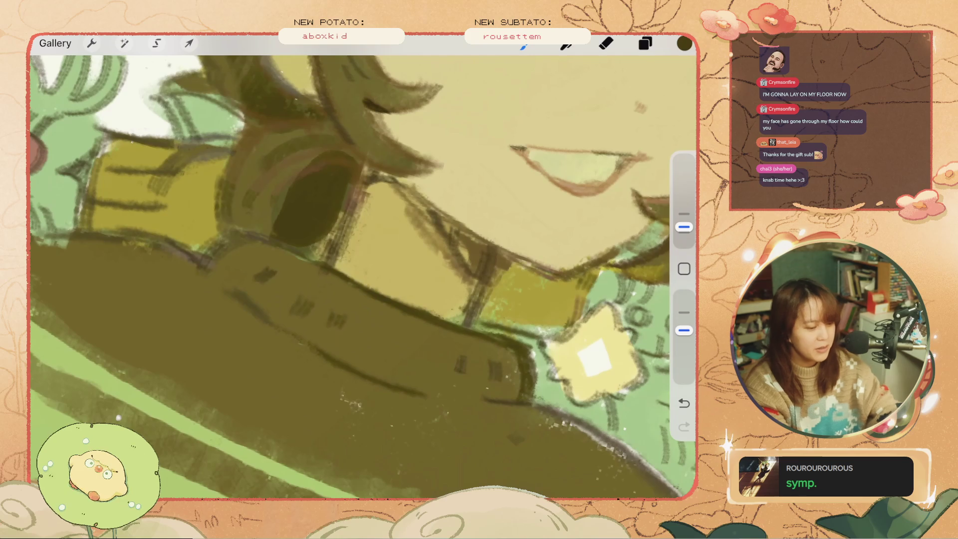
{"action": "left_click_drag", "start_coordinate": [684, 227], "coordinate": [684, 214]}
{"action": "left_click", "coordinate": [684, 404]}
{"action": "left_click", "coordinate": [684, 269]}
{"action": "left_click", "coordinate": [475, 252]}
{"action": "left_click_drag", "start_coordinate": [463, 266], "coordinate": [464, 243]}
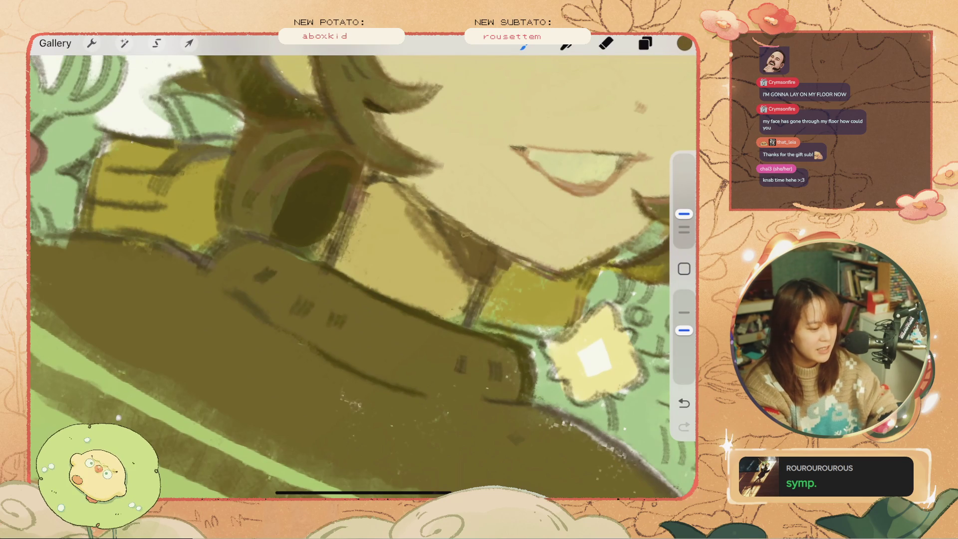
Step: Shrink the brush to 8% and try a small collar stroke, undoing it
{"action": "scroll", "coordinate": [448, 225], "scroll_direction": "down", "scroll_amount": 5}
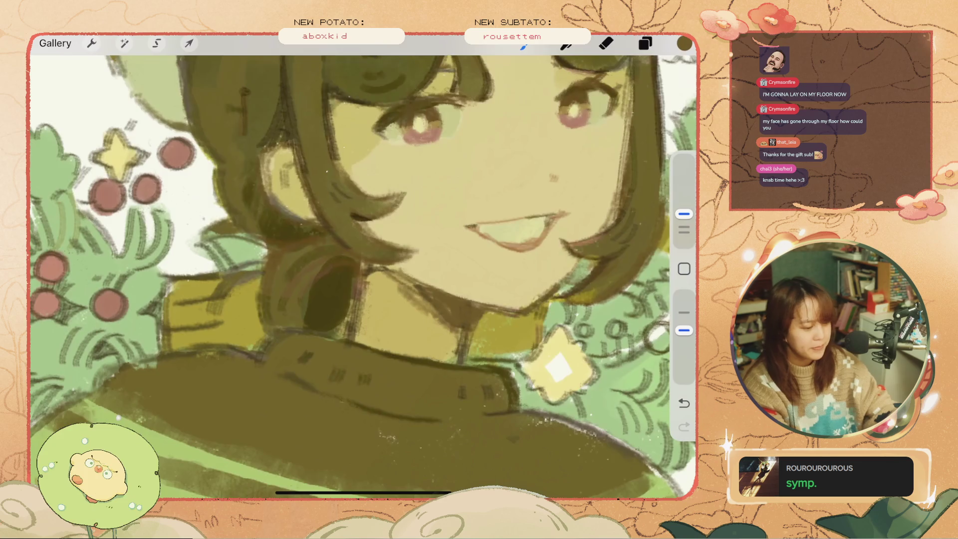
{"action": "scroll", "coordinate": [363, 270], "scroll_direction": "down", "scroll_amount": 5}
{"action": "scroll", "coordinate": [364, 269], "scroll_direction": "up", "scroll_amount": 5}
{"action": "key", "text": "ctrl+z"}
{"action": "left_click_drag", "start_coordinate": [685, 214], "coordinate": [685, 227]}
{"action": "left_click_drag", "start_coordinate": [451, 314], "coordinate": [431, 293]}
{"action": "key", "text": "ctrl+z"}
Step: Enlarge the brush and retry short strokes on the collar, undoing each
{"action": "left_click_drag", "start_coordinate": [684, 227], "coordinate": [684, 214]}
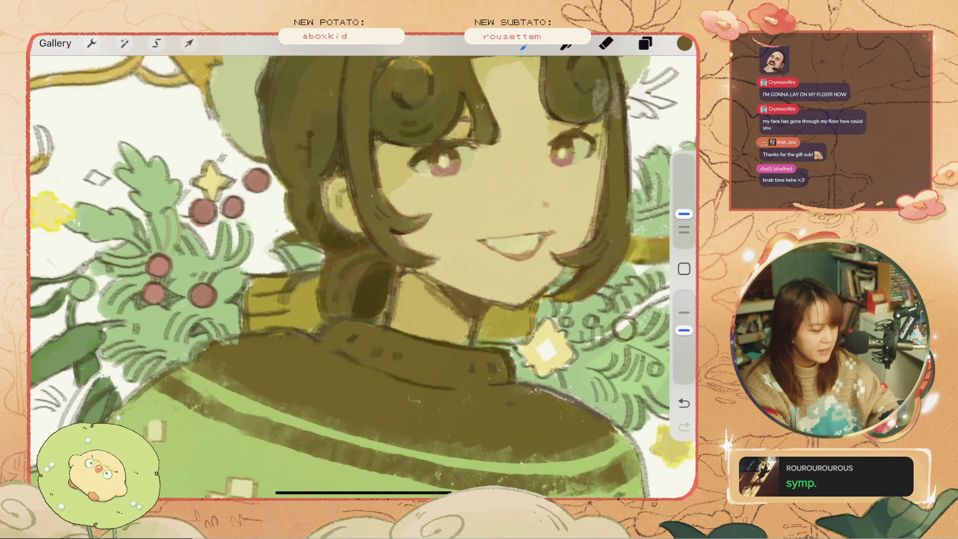
{"action": "key", "text": "ctrl+z"}
{"action": "left_click_drag", "start_coordinate": [451, 315], "coordinate": [432, 292]}
{"action": "key", "text": "ctrl+z"}
{"action": "key", "text": "ctrl+z"}
{"action": "mouse_move", "coordinate": [467, 329]}
{"action": "left_mouse_down"}
{"action": "mouse_move", "coordinate": [435, 296]}
{"action": "mouse_move", "coordinate": [468, 324]}
{"action": "mouse_move", "coordinate": [479, 314]}
{"action": "left_mouse_up"}
Step: Sample a colour from the collar, retry a collar stroke, and set the brush to about 8%
{"action": "key", "text": "ctrl+z"}
{"action": "left_click", "coordinate": [471, 340]}
{"action": "key", "text": "ctrl+z"}
{"action": "left_click_drag", "start_coordinate": [441, 279], "coordinate": [414, 282]}
{"action": "key", "text": "ctrl+z"}
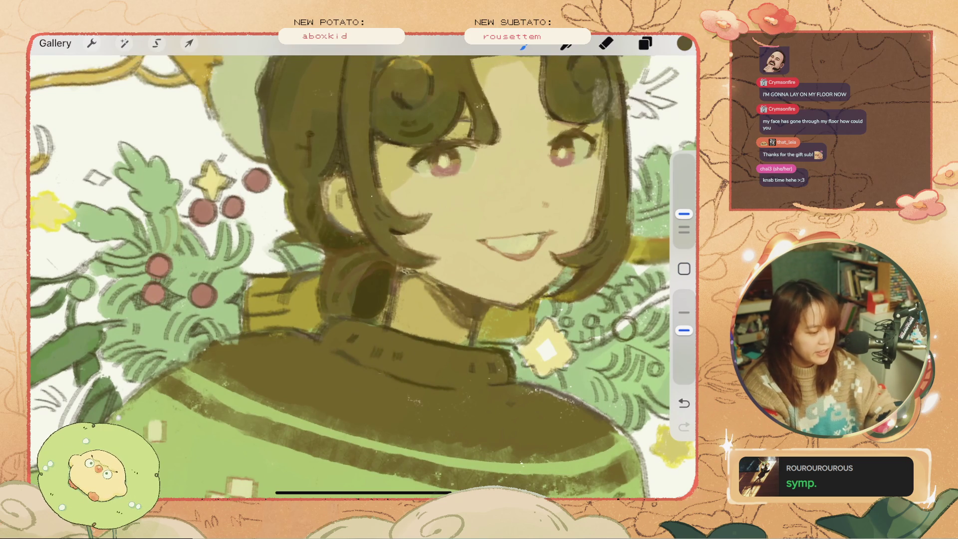
{"action": "scroll", "coordinate": [364, 279], "scroll_direction": "down", "scroll_amount": 3}
{"action": "key", "text": "ctrl+z"}
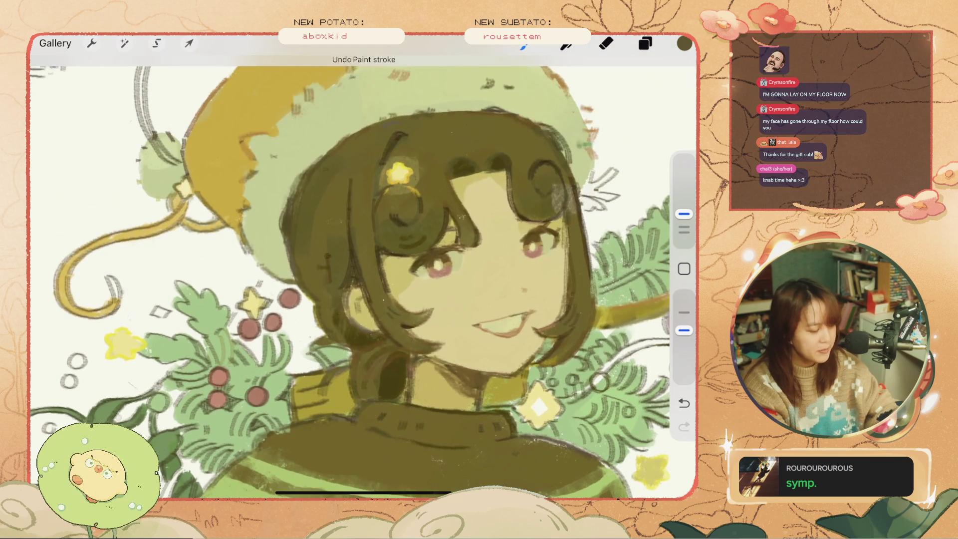
{"action": "scroll", "coordinate": [363, 280], "scroll_direction": "up", "scroll_amount": 3}
{"action": "left_click_drag", "start_coordinate": [684, 213], "coordinate": [684, 214]}
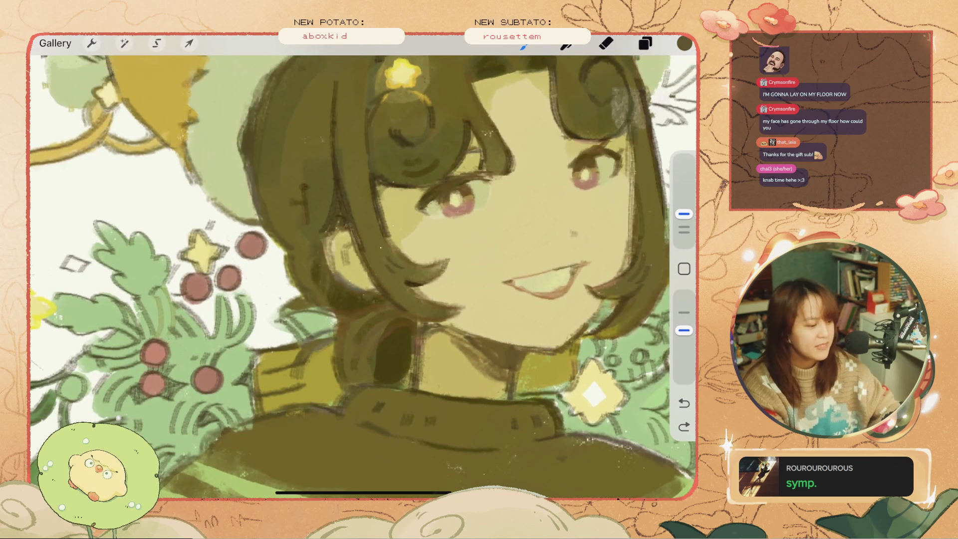
{"action": "key", "text": "ctrl+z"}
Step: Shrink the brush and touch up the lines by both eyes, sampling a colour beside the eye
{"action": "scroll", "coordinate": [363, 279], "scroll_direction": "down", "scroll_amount": 3}
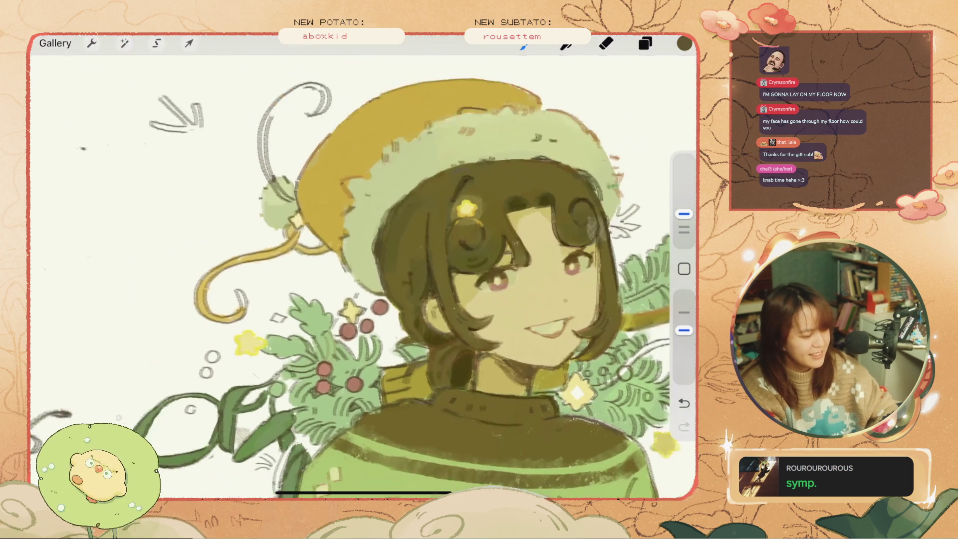
{"action": "scroll", "coordinate": [363, 279], "scroll_direction": "up", "scroll_amount": 2}
{"action": "scroll", "coordinate": [363, 279], "scroll_direction": "up", "scroll_amount": 2}
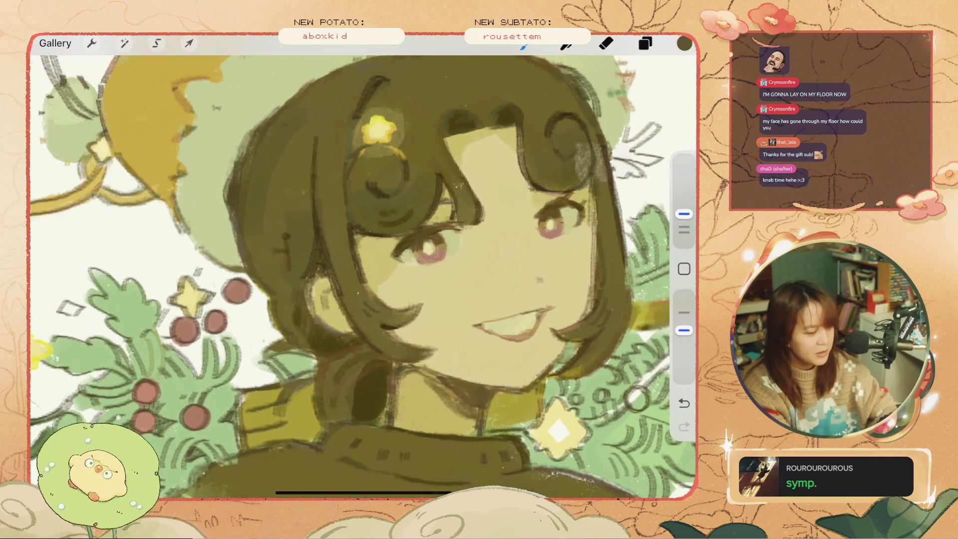
{"action": "left_click_drag", "start_coordinate": [684, 214], "coordinate": [684, 227]}
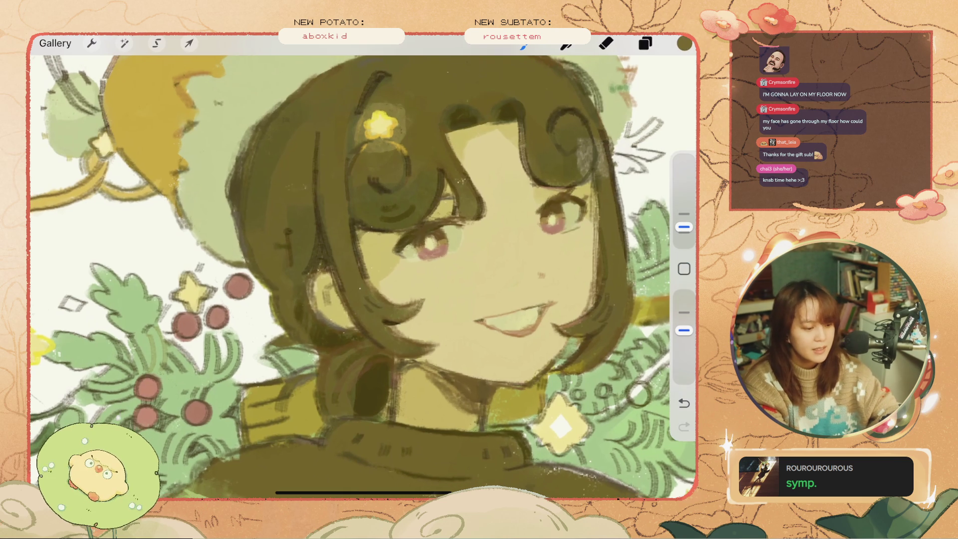
{"action": "key", "text": "ctrl+z"}
{"action": "left_click_drag", "start_coordinate": [560, 229], "coordinate": [572, 230]}
{"action": "left_click_drag", "start_coordinate": [437, 252], "coordinate": [454, 257]}
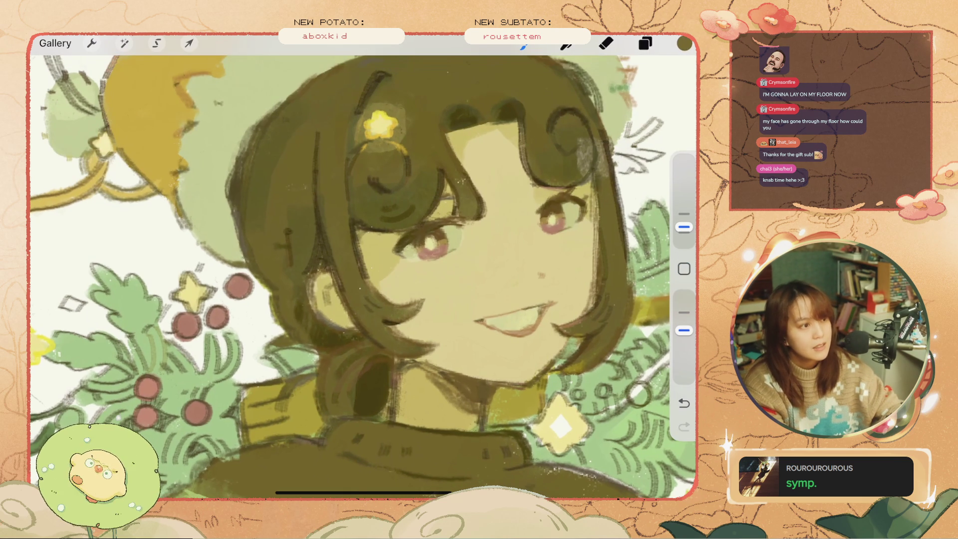
{"action": "key", "text": "ctrl+z"}
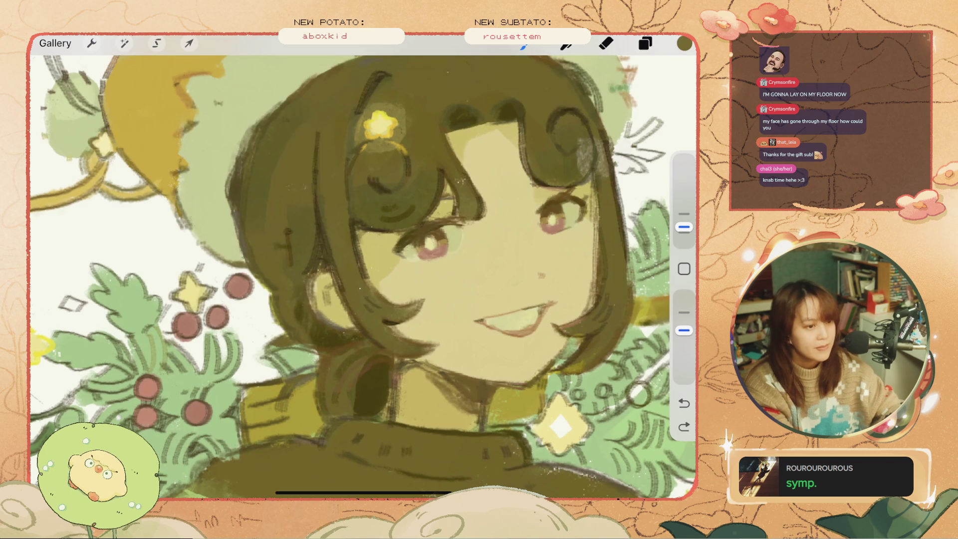
{"action": "left_click", "coordinate": [439, 249]}
{"action": "left_click_drag", "start_coordinate": [444, 252], "coordinate": [450, 254]}
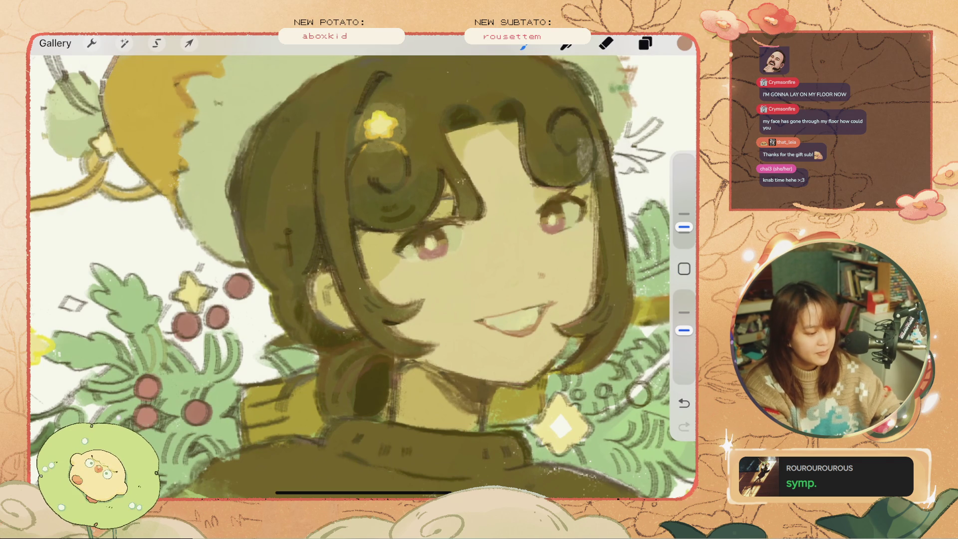
{"action": "key", "text": "ctrl+z"}
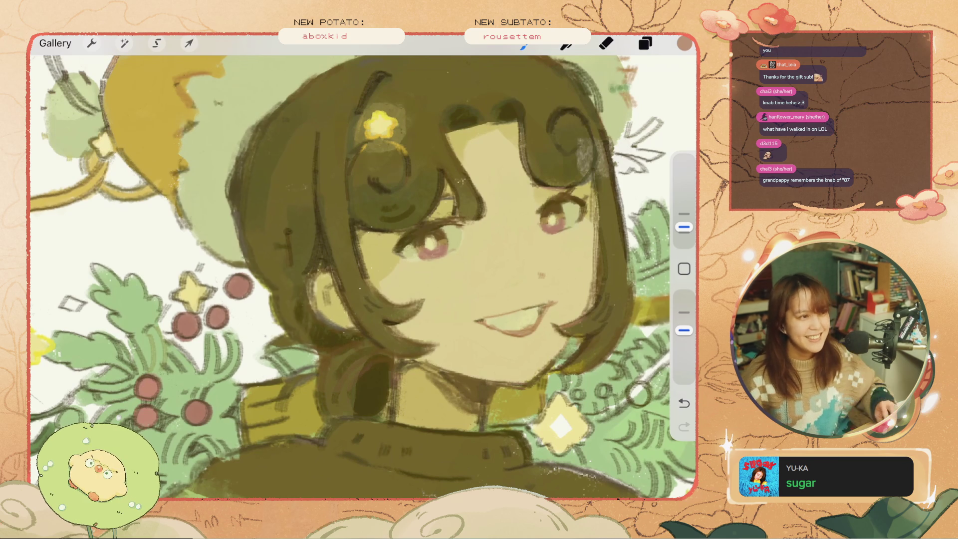
Step: Make Layer 26 the working layer and eyedrop the red of the berries
{"action": "scroll", "coordinate": [363, 267], "scroll_direction": "down", "scroll_amount": 5}
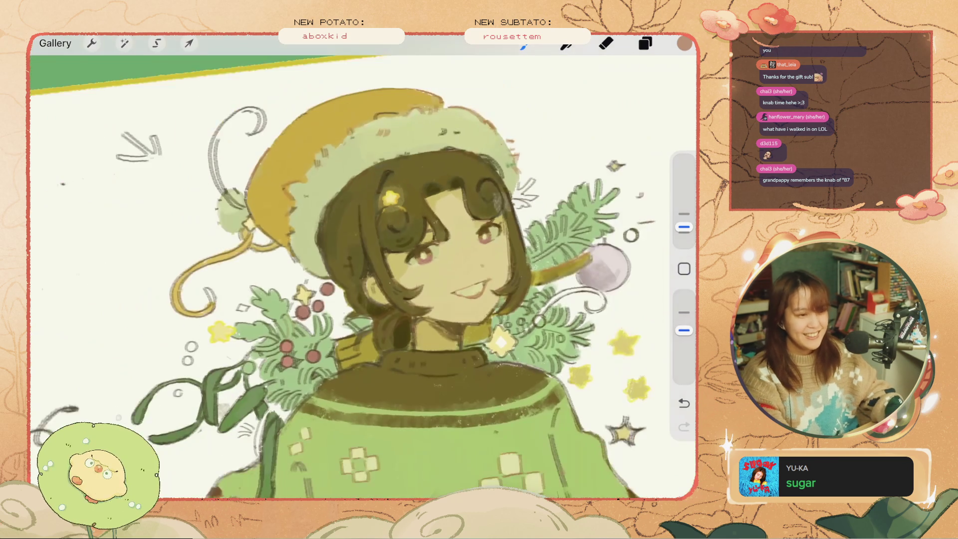
{"action": "scroll", "coordinate": [349, 267], "scroll_direction": "up", "scroll_amount": 5}
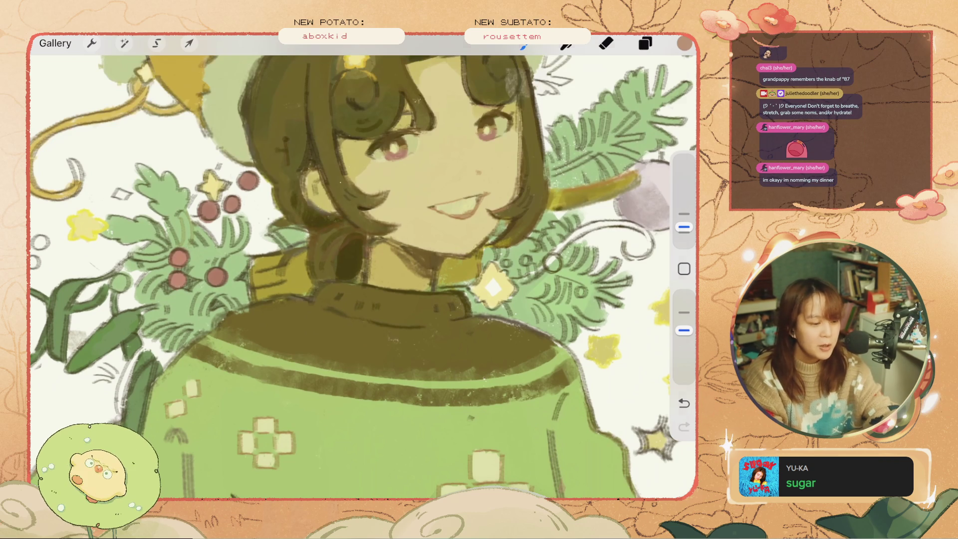
{"action": "left_click", "coordinate": [645, 44]}
{"action": "scroll", "coordinate": [554, 288], "scroll_direction": "down", "scroll_amount": 1}
{"action": "left_click", "coordinate": [540, 358]}
{"action": "left_click", "coordinate": [645, 43]}
{"action": "left_click", "coordinate": [217, 274]}
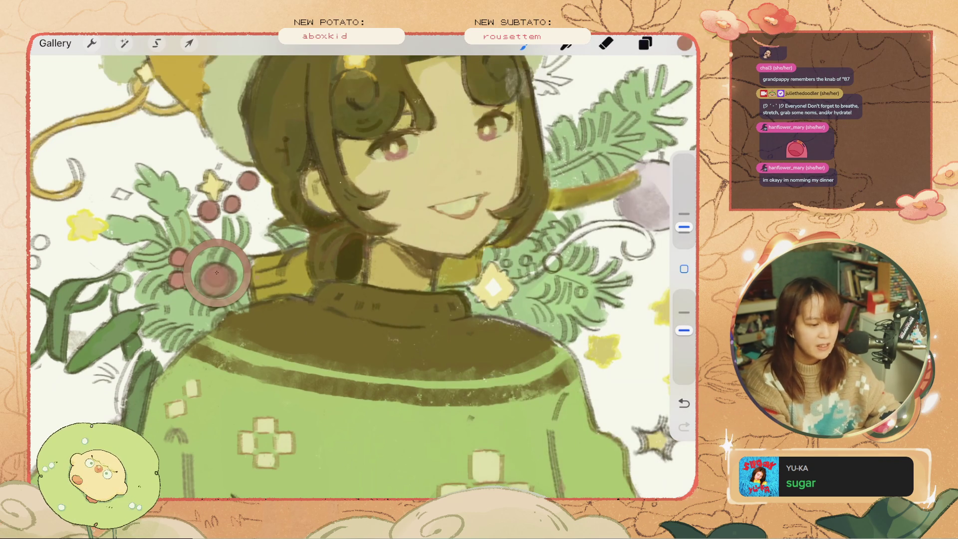
{"action": "left_click", "coordinate": [493, 287]}
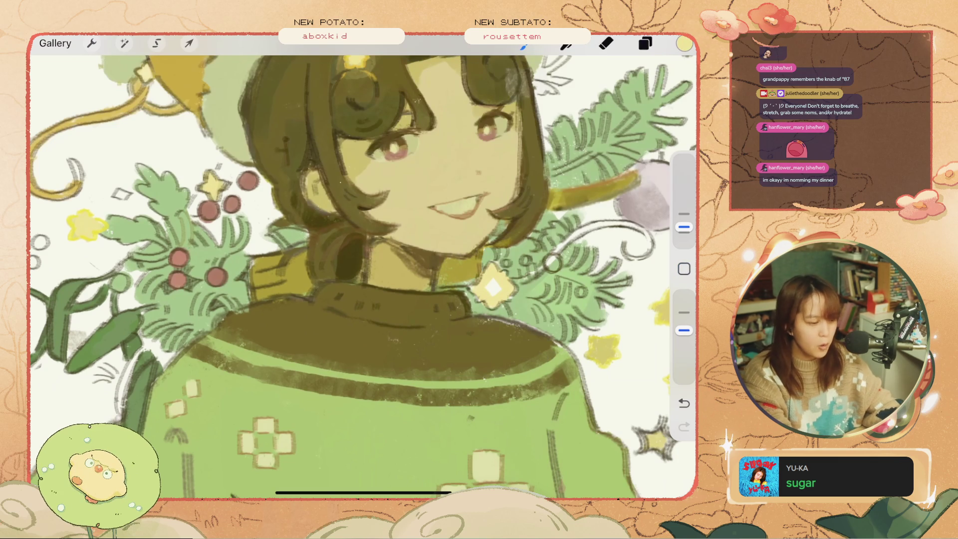
{"action": "left_click", "coordinate": [218, 278]}
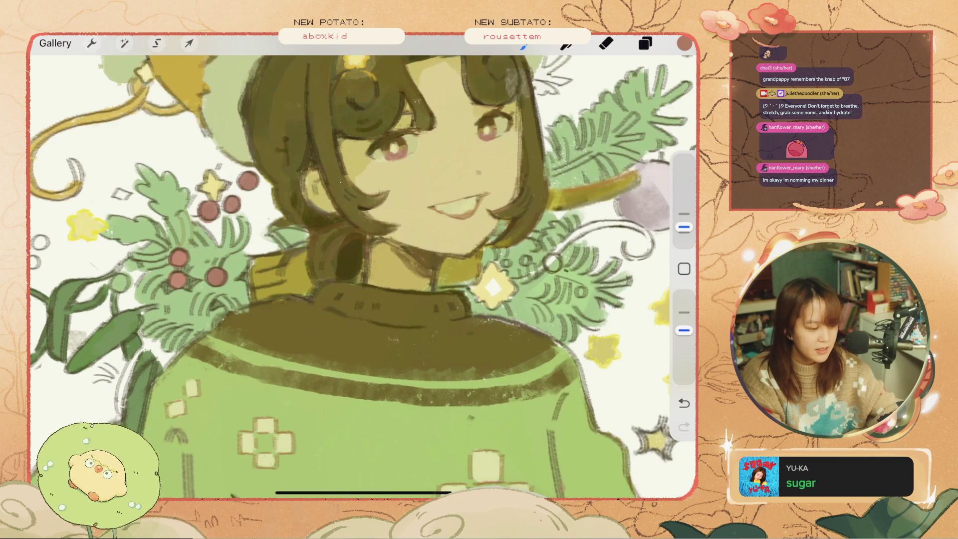
Step: Paint a red berry on the right pine branch with a smaller Nikko Rull 1 1 brush
{"action": "left_click", "coordinate": [604, 422]}
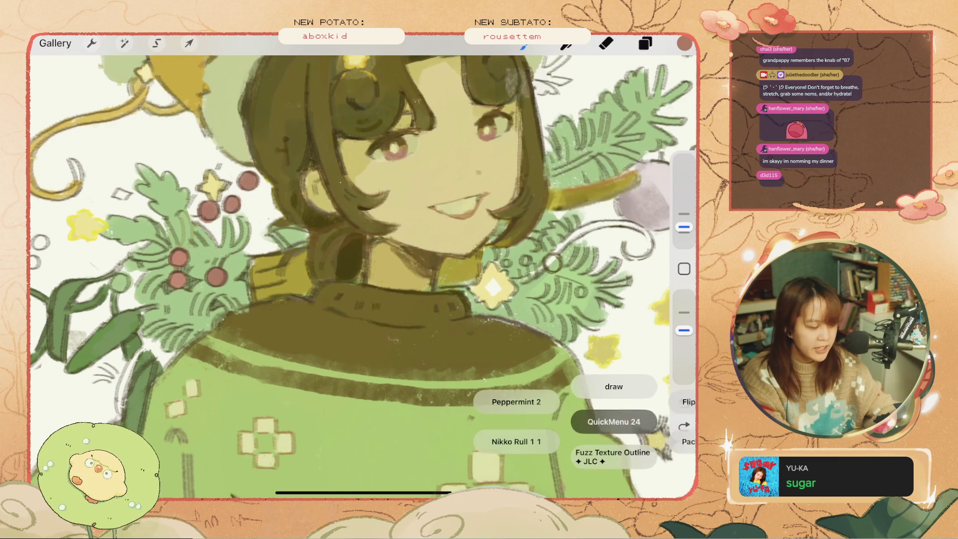
{"action": "left_click", "coordinate": [517, 441]}
{"action": "left_click_drag", "start_coordinate": [548, 254], "coordinate": [549, 270]}
{"action": "key", "text": "ctrl+z"}
{"action": "left_click_drag", "start_coordinate": [684, 228], "coordinate": [685, 233]}
{"action": "left_click_drag", "start_coordinate": [549, 256], "coordinate": [552, 270]}
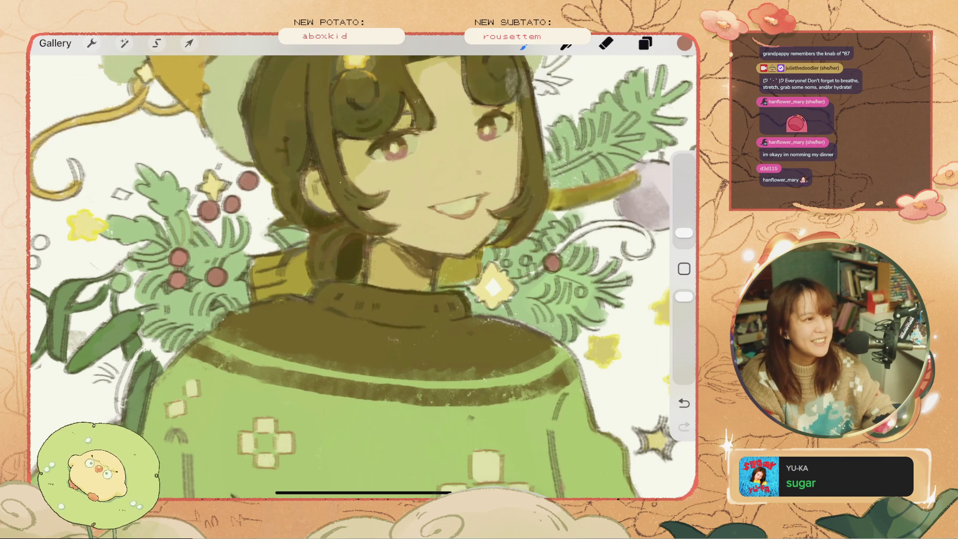
{"action": "scroll", "coordinate": [361, 277], "scroll_direction": "down", "scroll_amount": 3}
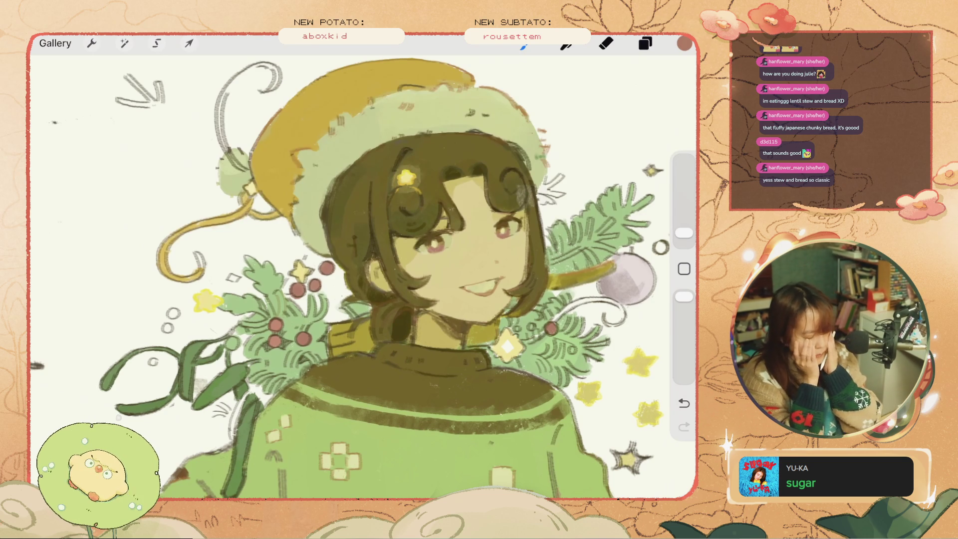
Step: Switch back from eraser to the green brush, undoing and redoing the last stroke to compare the branch
{"action": "key", "text": "e"}
{"action": "key", "text": "b"}
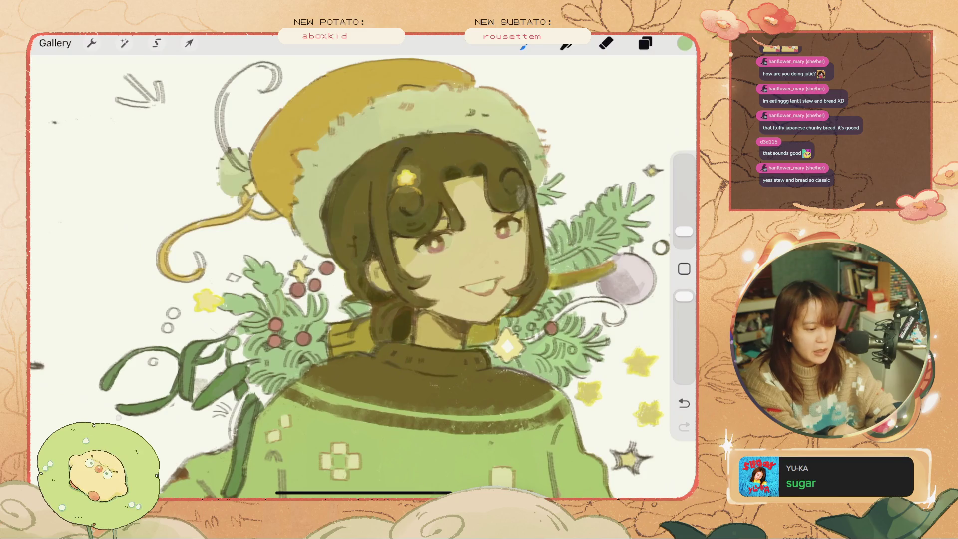
{"action": "key", "text": "ctrl+z"}
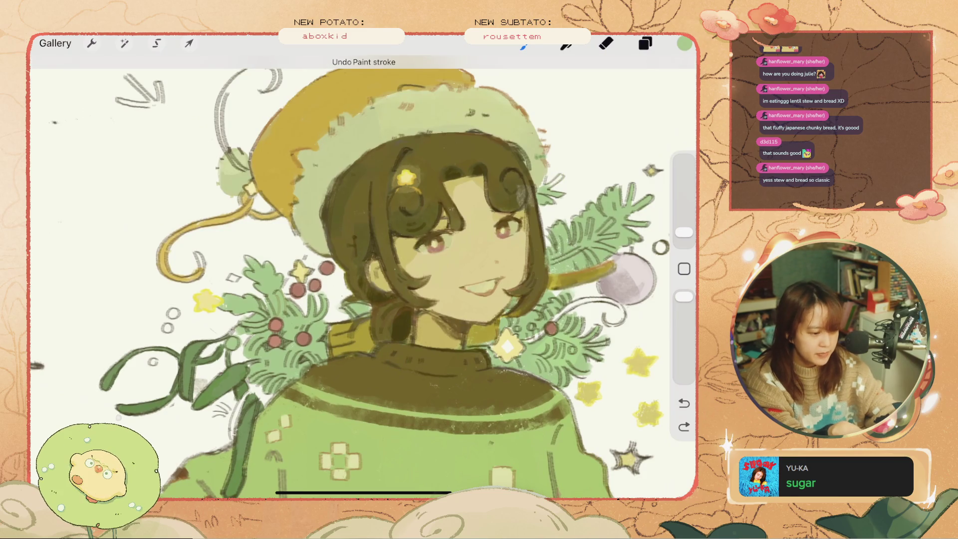
{"action": "key", "text": "ctrl+shift+z"}
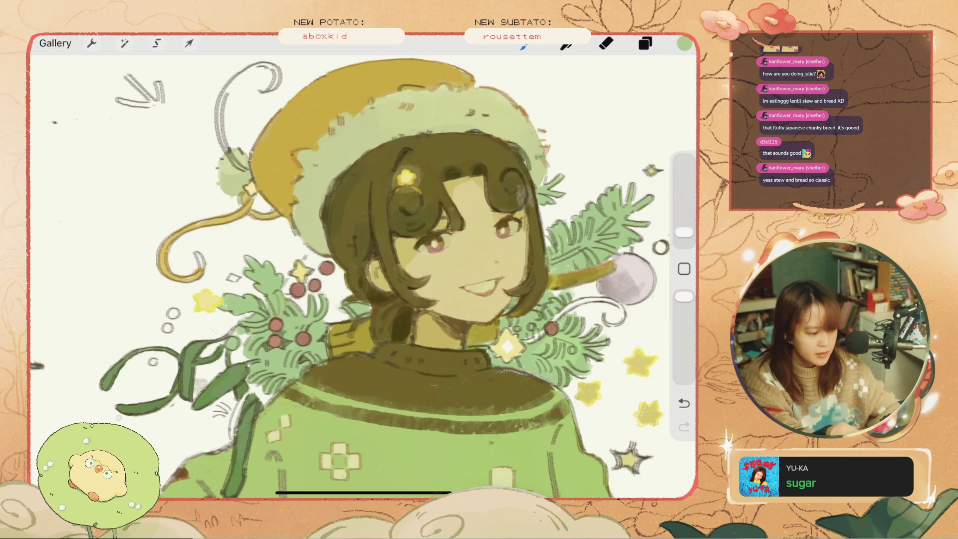
{"action": "key", "text": "ctrl+z"}
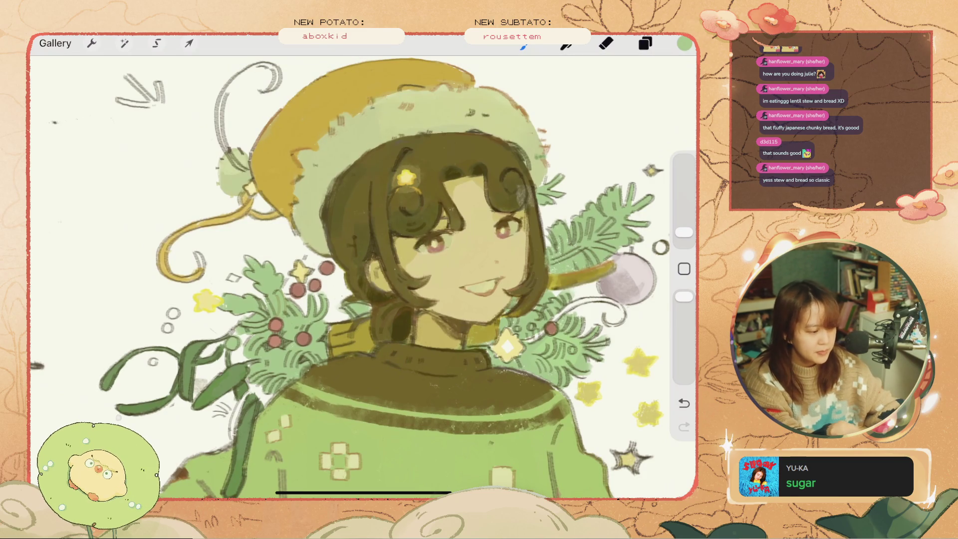
{"action": "key", "text": "ctrl+shift+z"}
{"action": "key", "text": "ctrl+z"}
{"action": "key", "text": "ctrl+shift+z"}
Step: Add small green marks to the pine branches by the neck, undoing all but one
{"action": "mouse_move", "coordinate": [510, 333]}
{"action": "left_mouse_down"}
{"action": "mouse_move", "coordinate": [551, 299]}
{"action": "mouse_move", "coordinate": [543, 306]}
{"action": "mouse_move", "coordinate": [556, 305]}
{"action": "mouse_move", "coordinate": [552, 296]}
{"action": "mouse_move", "coordinate": [538, 305]}
{"action": "left_mouse_up"}
{"action": "mouse_move", "coordinate": [576, 332]}
{"action": "left_mouse_down"}
{"action": "mouse_move", "coordinate": [574, 315]}
{"action": "mouse_move", "coordinate": [583, 314]}
{"action": "left_mouse_up"}
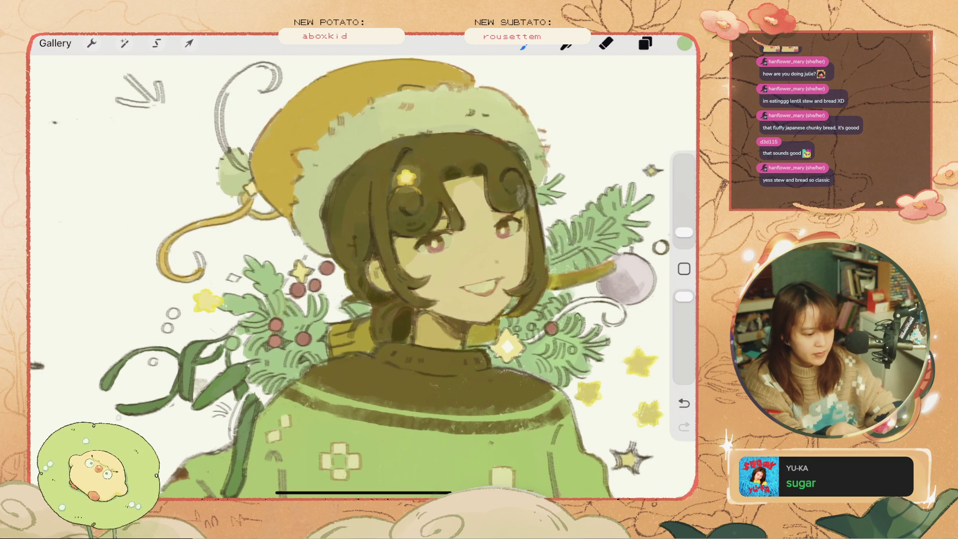
{"action": "left_click_drag", "start_coordinate": [577, 356], "coordinate": [579, 349]}
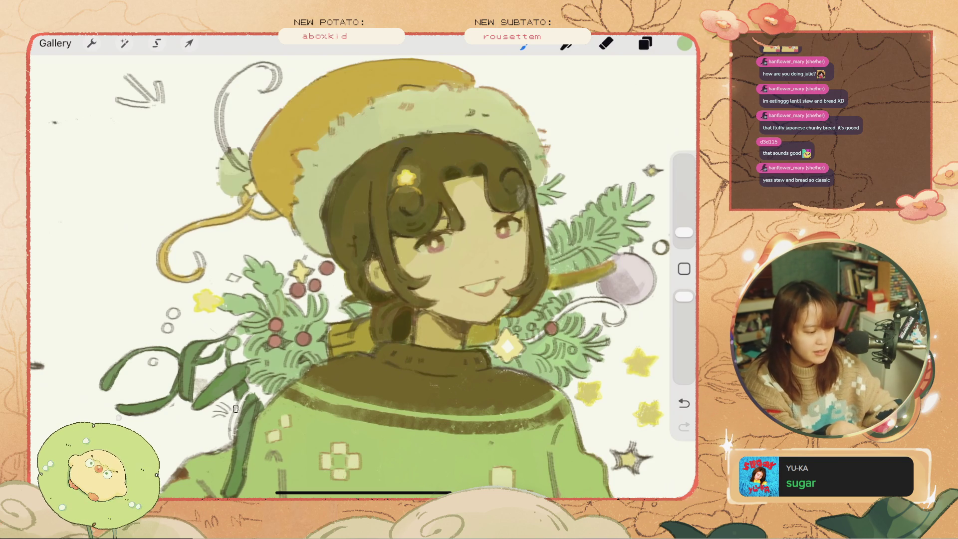
{"action": "key", "text": "ctrl+z"}
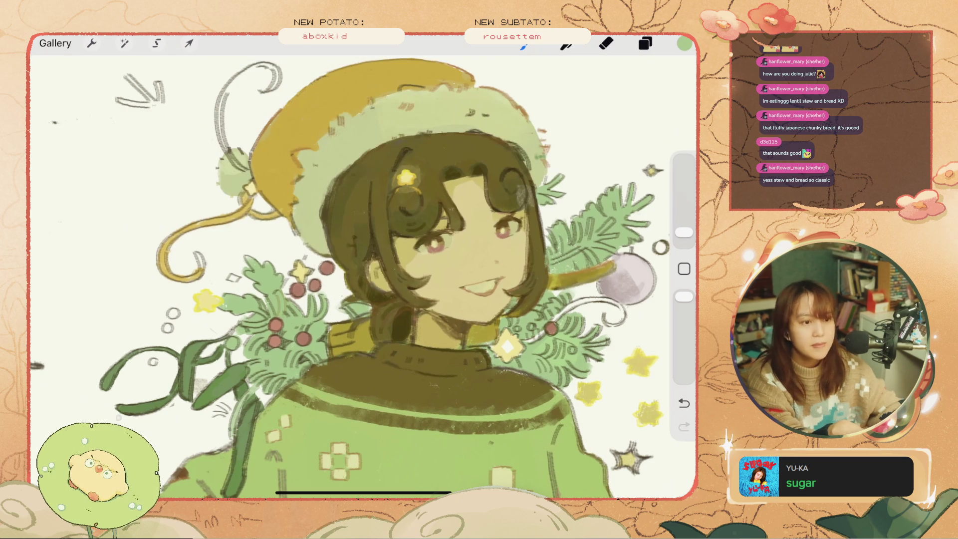
{"action": "key", "text": "ctrl+z"}
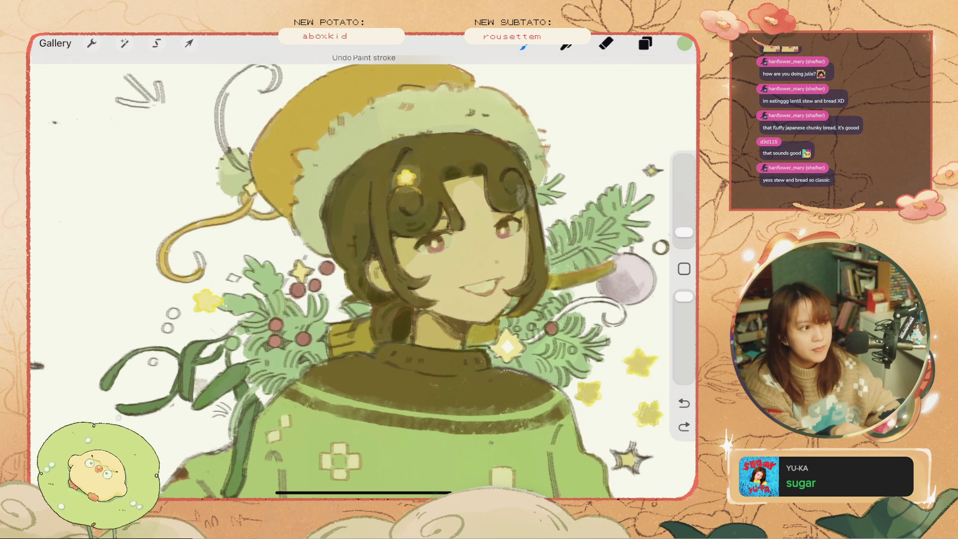
{"action": "key", "text": "ctrl+z"}
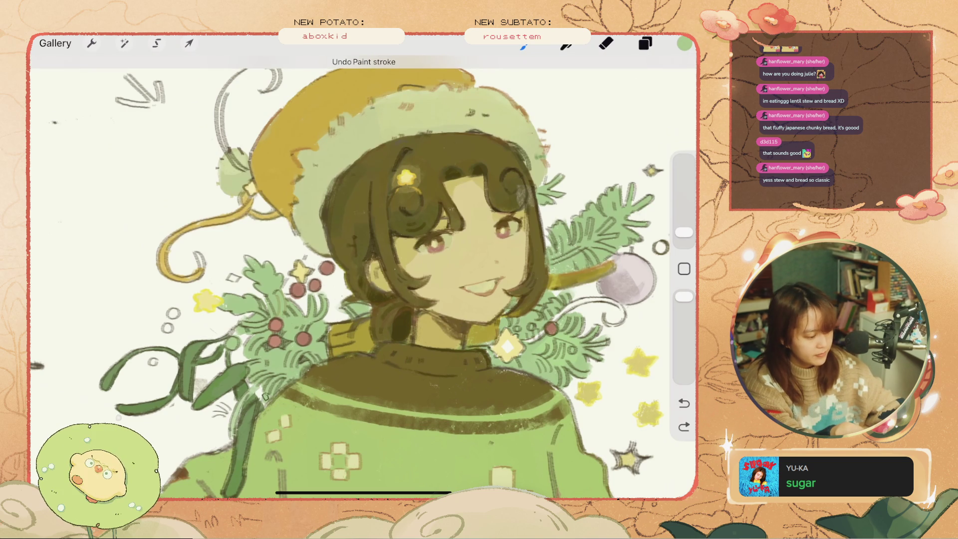
{"action": "key", "text": "ctrl+shift+z"}
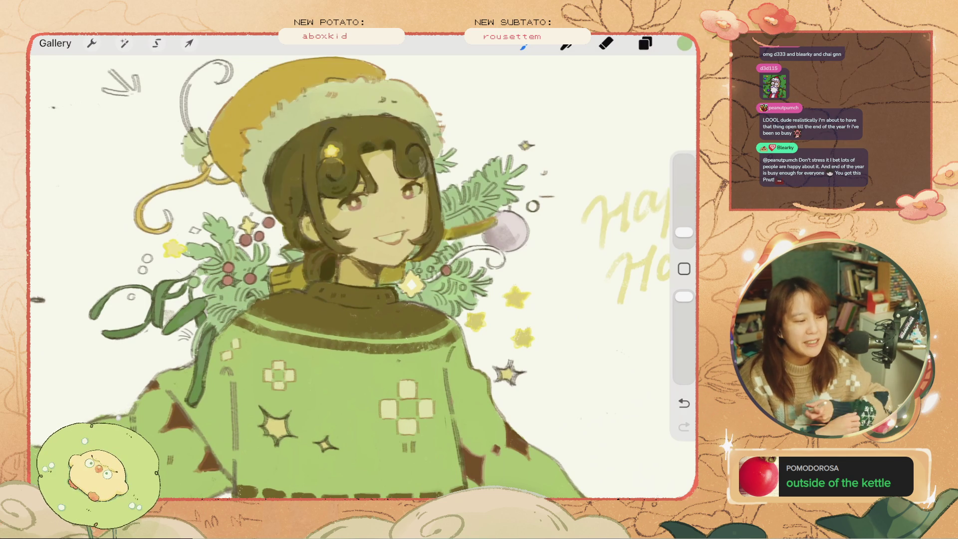
Step: Scroll the view up over the painted hat, sweater and foliage
{"action": "scroll", "coordinate": [350, 275], "scroll_direction": "up", "scroll_amount": 3}
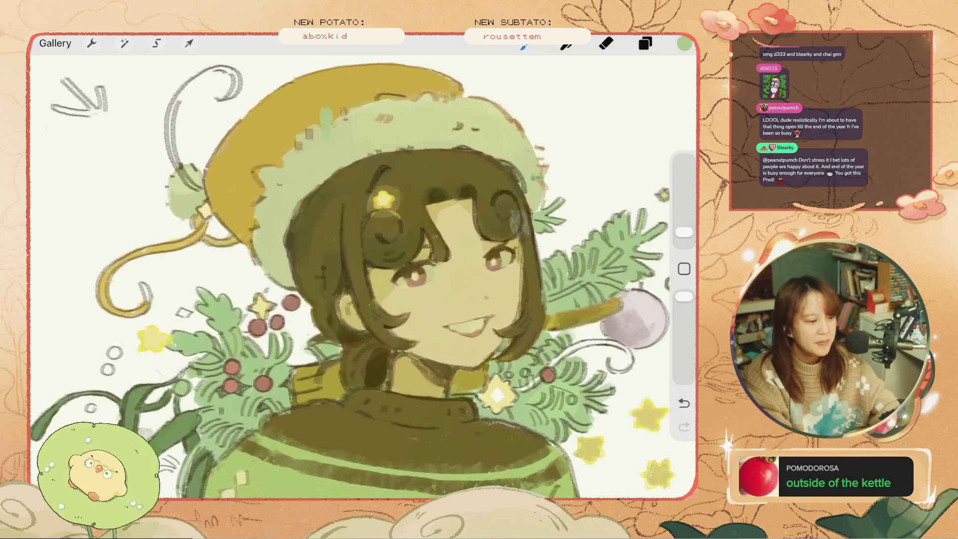
Step: Undo the last stroke, then erase a small mark at the top of the hat on Layer 25
{"action": "key", "text": "ctrl+z"}
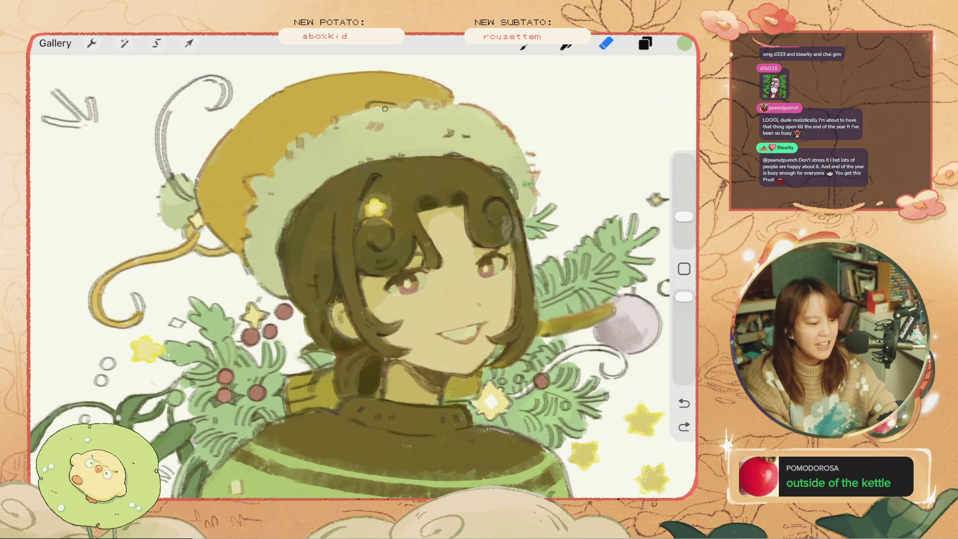
{"action": "key", "text": "l"}
{"action": "left_click", "coordinate": [541, 220]}
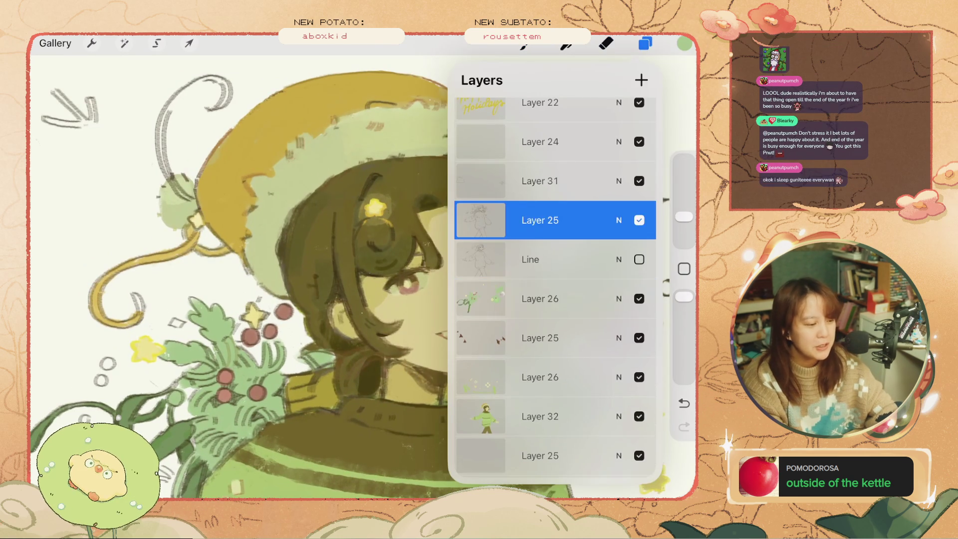
{"action": "scroll", "coordinate": [350, 275], "scroll_direction": "down", "scroll_amount": 3}
{"action": "key", "text": "e"}
{"action": "left_click", "coordinate": [388, 106]}
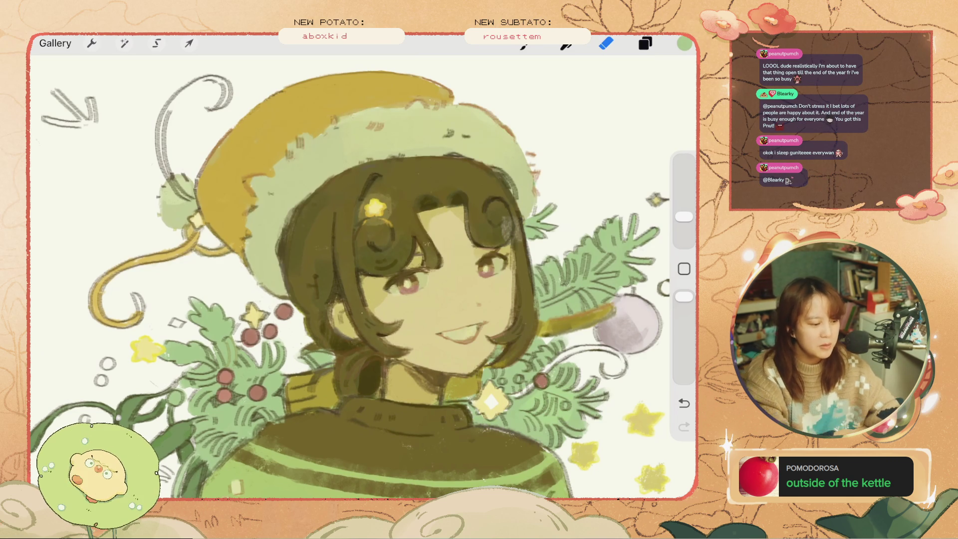
Step: Step back through recent erase and paint strokes, restoring only the one worth keeping
{"action": "scroll", "coordinate": [349, 280], "scroll_direction": "down", "scroll_amount": 3}
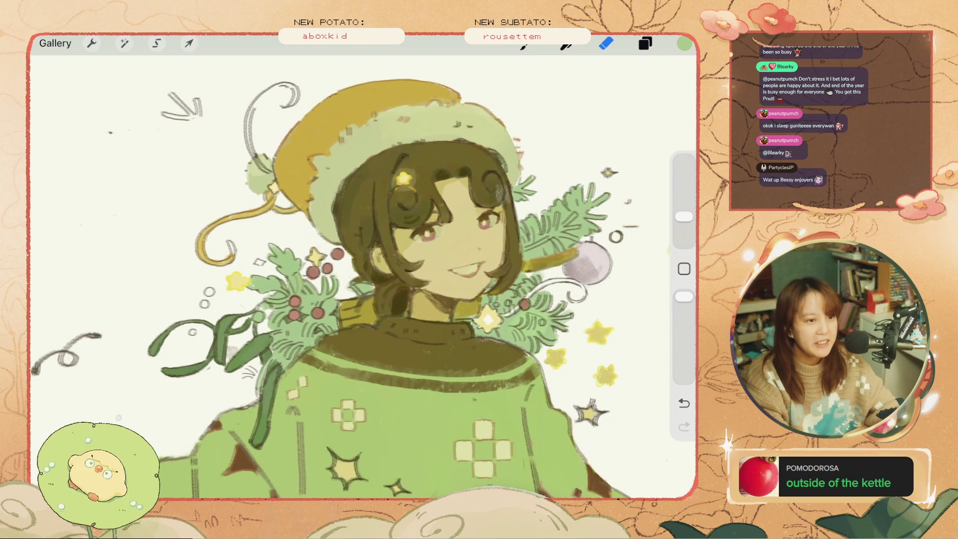
{"action": "scroll", "coordinate": [363, 277], "scroll_direction": "up", "scroll_amount": 2}
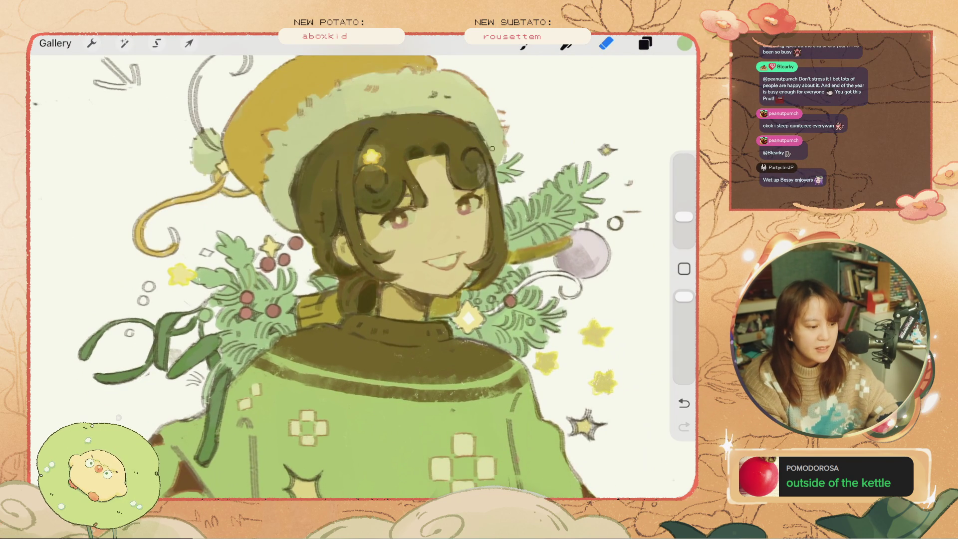
{"action": "key", "text": "ctrl+z"}
{"action": "key", "text": "ctrl+shift+z"}
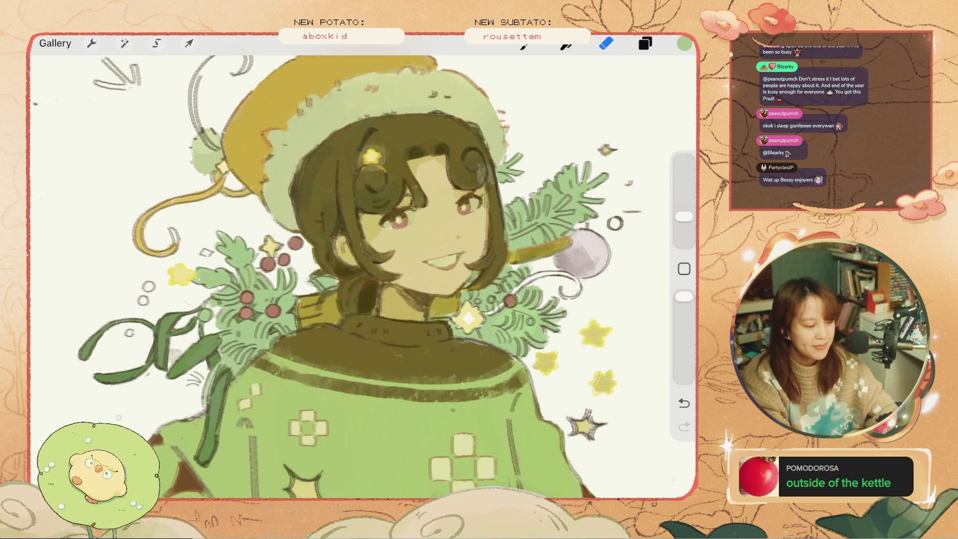
{"action": "key", "text": "ctrl+z"}
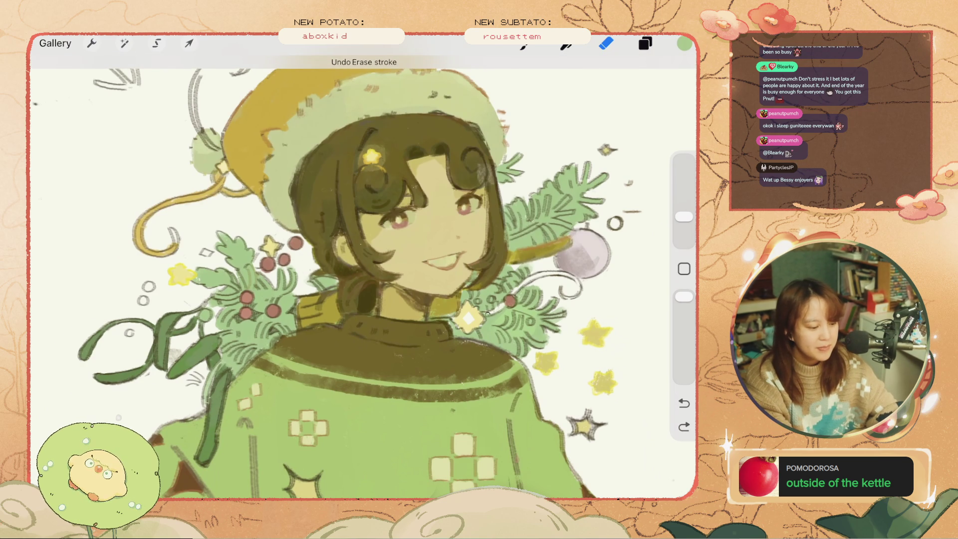
{"action": "scroll", "coordinate": [364, 277], "scroll_direction": "up", "scroll_amount": 2}
{"action": "key", "text": "ctrl+z"}
{"action": "scroll", "coordinate": [363, 277], "scroll_direction": "up", "scroll_amount": 2}
{"action": "key", "text": "ctrl+shift+z"}
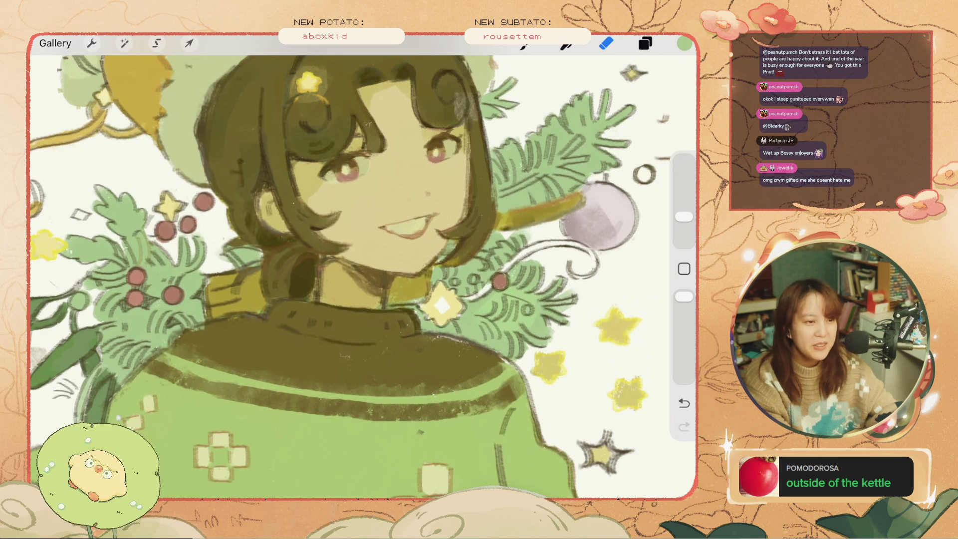
{"action": "key", "text": "ctrl+z"}
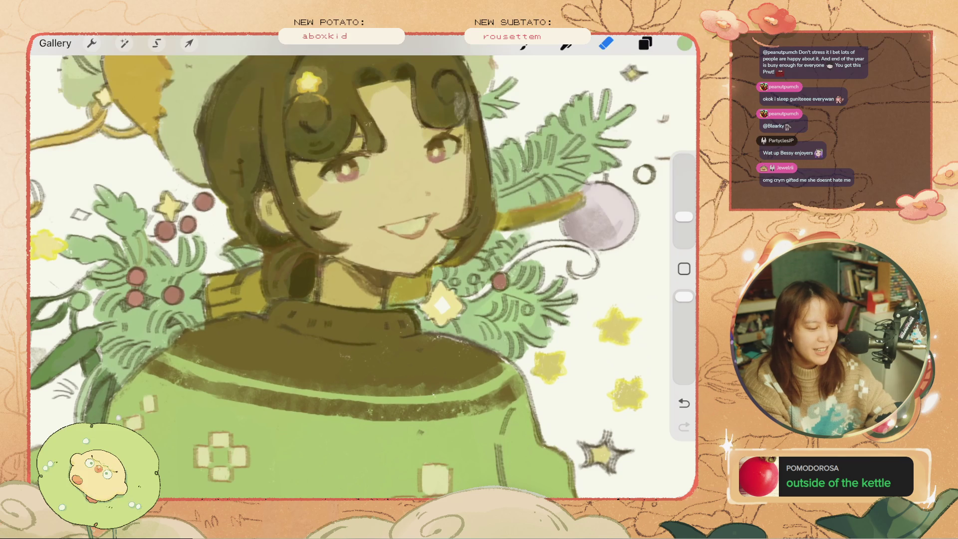
{"action": "scroll", "coordinate": [364, 267], "scroll_direction": "down", "scroll_amount": 10}
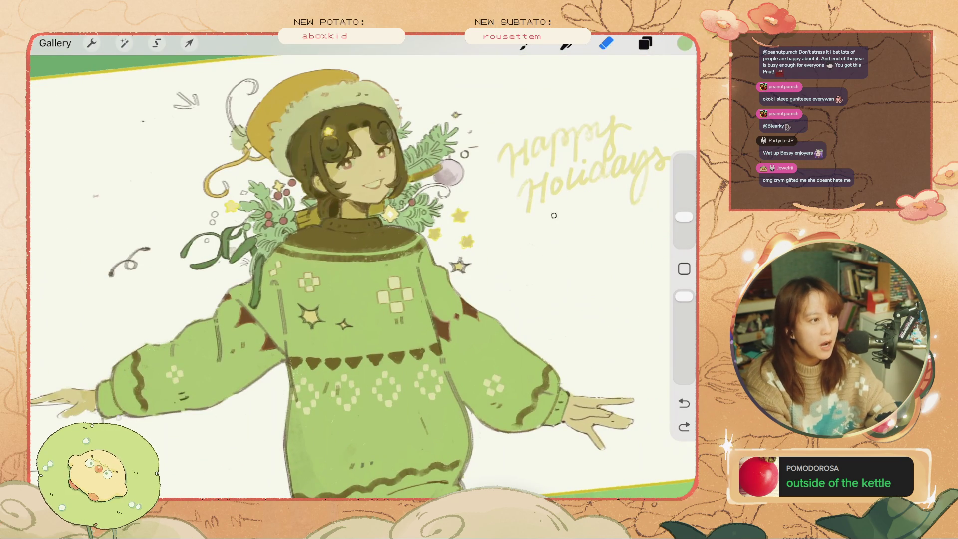
{"action": "key", "text": "ctrl+z"}
Step: Eyedrop the round ornament's grey and adjust its value in the Colors panel
{"action": "scroll", "coordinate": [364, 279], "scroll_direction": "up", "scroll_amount": 2}
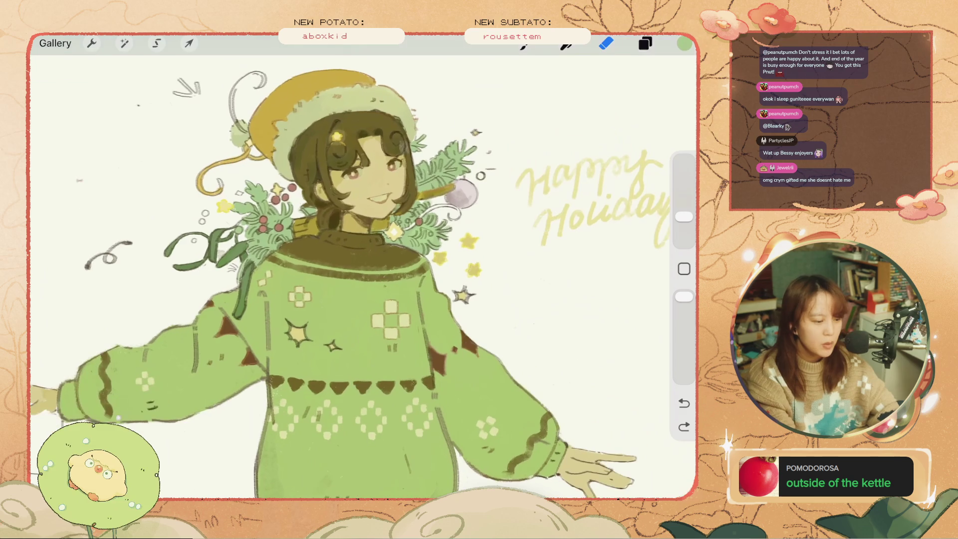
{"action": "left_click", "coordinate": [684, 269]}
{"action": "left_click", "coordinate": [462, 188]}
{"action": "left_click", "coordinate": [685, 43]}
{"action": "left_click", "coordinate": [473, 146]}
{"action": "left_click", "coordinate": [600, 466]}
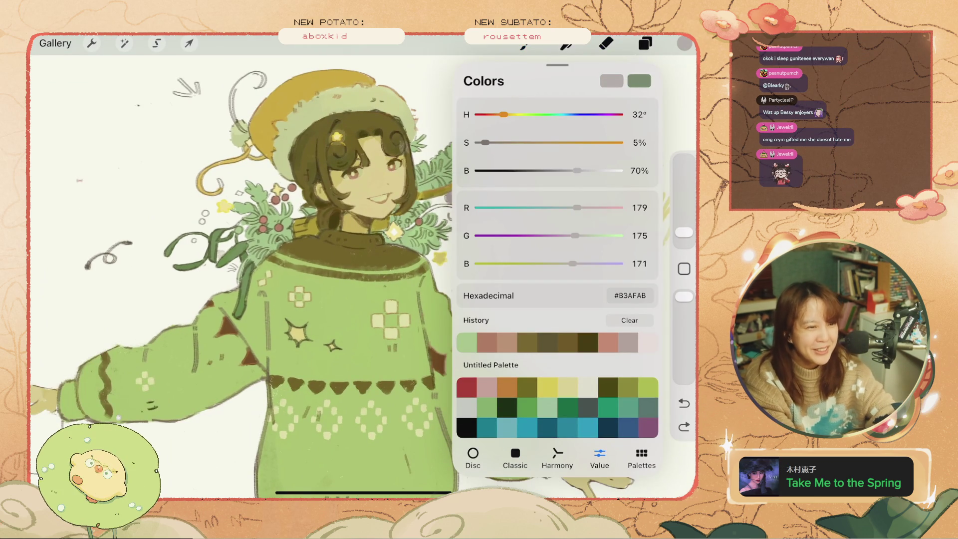
{"action": "left_click", "coordinate": [606, 43]}
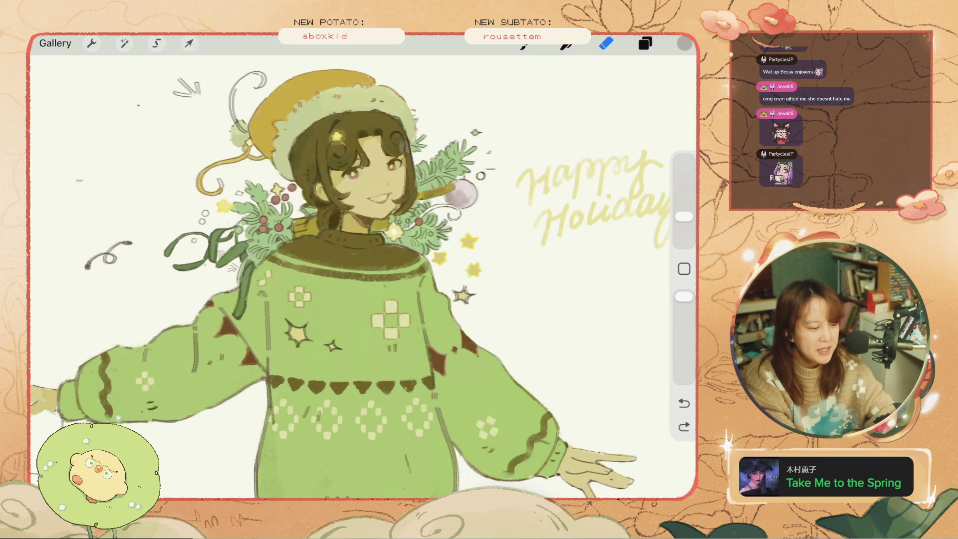
Step: ColorDrop the adjusted grey onto the round ornament beside the head
{"action": "left_click", "coordinate": [645, 43]}
{"action": "scroll", "coordinate": [556, 288], "scroll_direction": "down", "scroll_amount": 3}
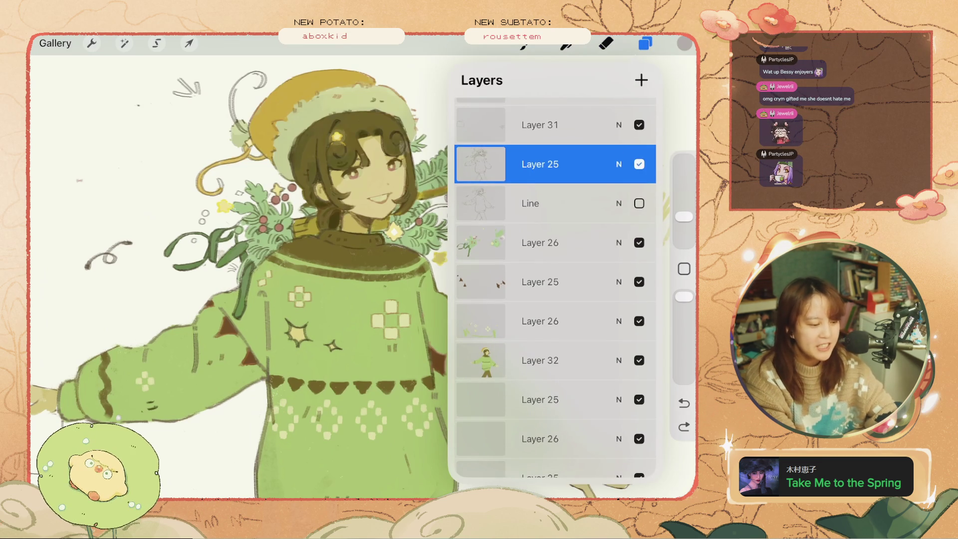
{"action": "mouse_move", "coordinate": [684, 43]}
{"action": "left_mouse_down"}
{"action": "mouse_move", "coordinate": [624, 99]}
{"action": "mouse_move", "coordinate": [455, 192]}
{"action": "mouse_move", "coordinate": [444, 212]}
{"action": "left_mouse_up"}
{"action": "scroll", "coordinate": [461, 166], "scroll_direction": "up", "scroll_amount": 5}
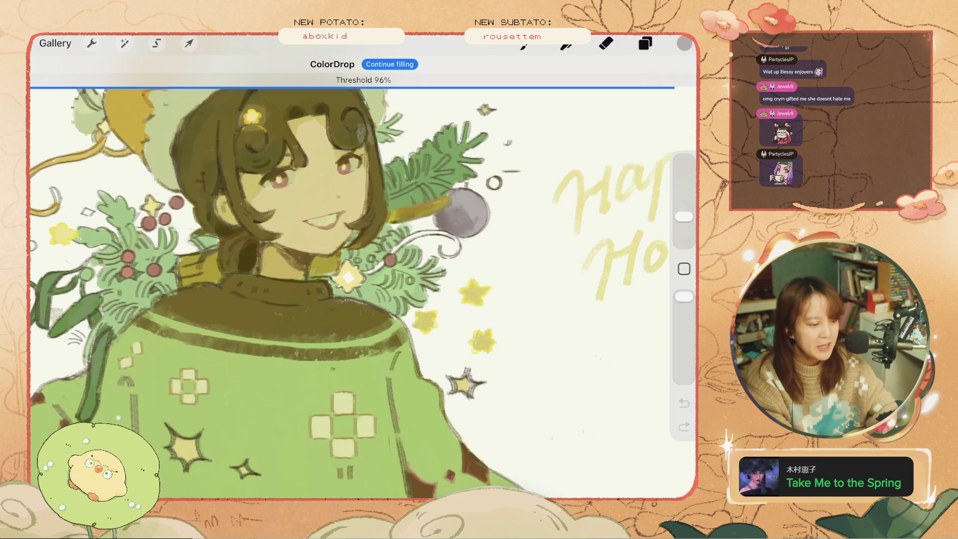
{"action": "scroll", "coordinate": [363, 284], "scroll_direction": "down", "scroll_amount": 3}
{"action": "scroll", "coordinate": [364, 284], "scroll_direction": "up", "scroll_amount": 1}
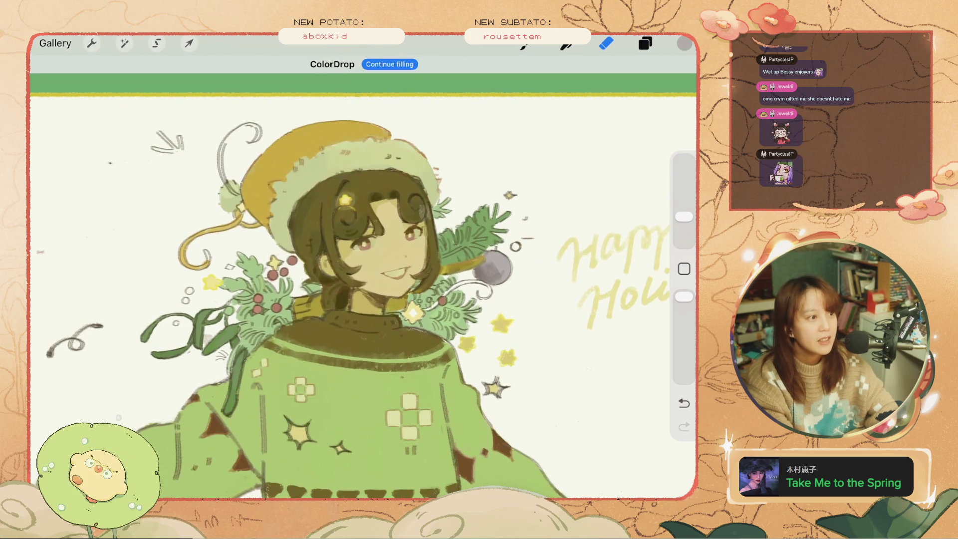
{"action": "scroll", "coordinate": [482, 322], "scroll_direction": "up", "scroll_amount": 2}
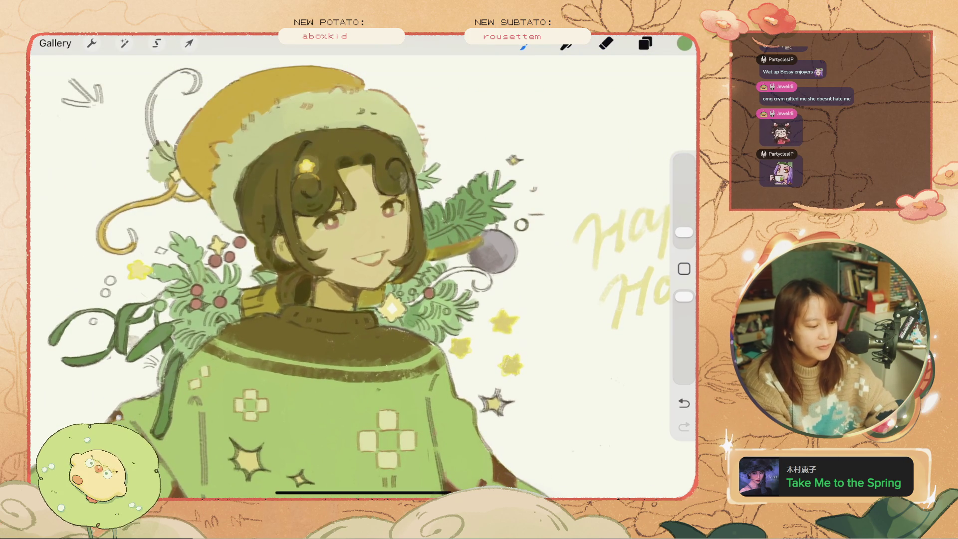
Step: Undo earlier strokes and try small green strokes by the collar and left pine leaves
{"action": "key", "text": "ctrl+z"}
{"action": "key", "text": "ctrl+z"}
{"action": "key", "text": "ctrl+z"}
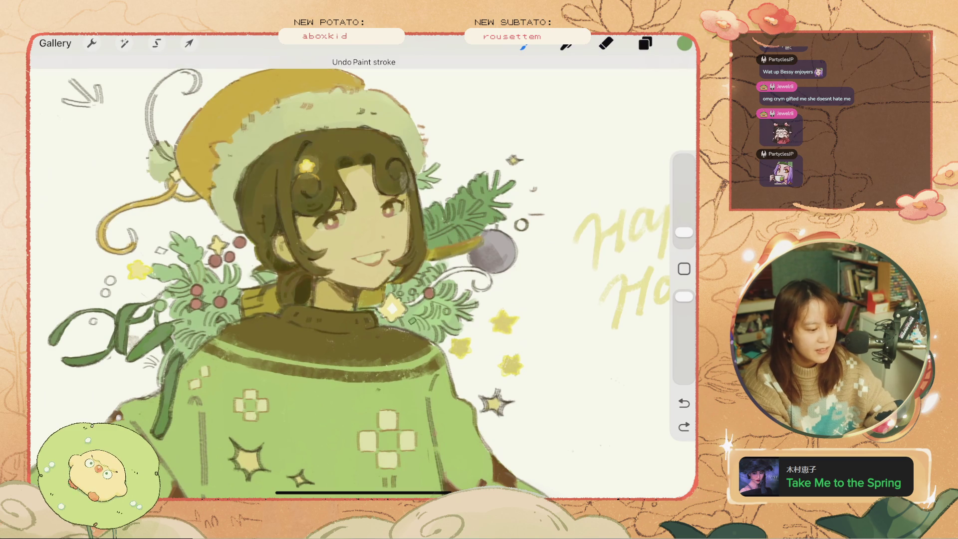
{"action": "key", "text": "ctrl+z"}
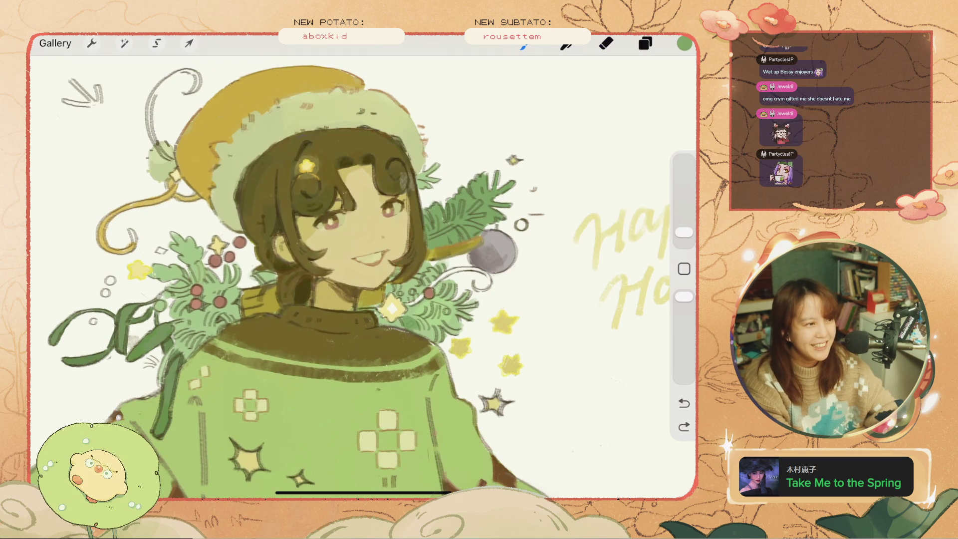
{"action": "mouse_move", "coordinate": [430, 337]}
{"action": "left_mouse_down"}
{"action": "mouse_move", "coordinate": [443, 317]}
{"action": "mouse_move", "coordinate": [402, 287]}
{"action": "mouse_move", "coordinate": [409, 284]}
{"action": "mouse_move", "coordinate": [409, 313]}
{"action": "left_mouse_up"}
{"action": "key", "text": "ctrl+z"}
{"action": "key", "text": "ctrl+z"}
{"action": "key", "text": "ctrl+z"}
{"action": "key", "text": "ctrl+z"}
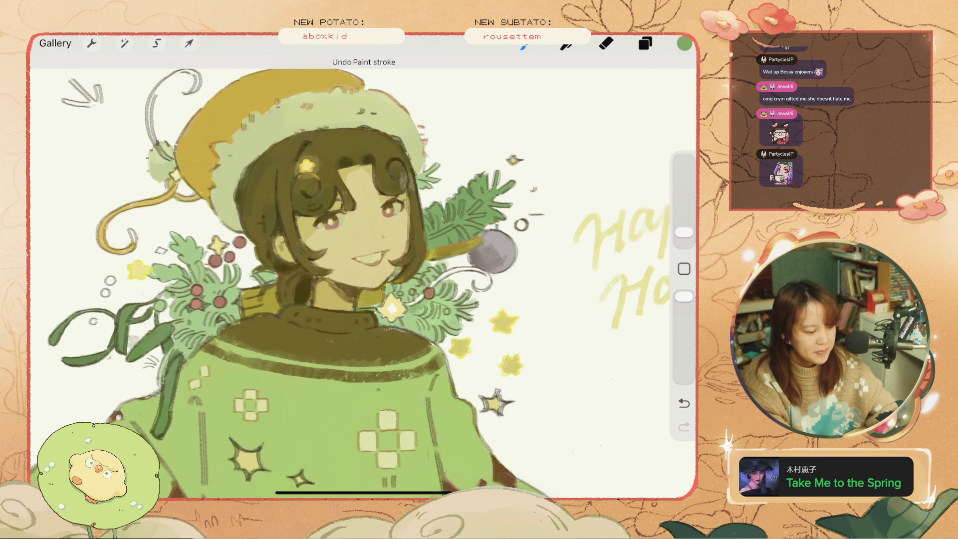
{"action": "mouse_move", "coordinate": [219, 305]}
{"action": "left_mouse_down"}
{"action": "mouse_move", "coordinate": [186, 357]}
{"action": "mouse_move", "coordinate": [175, 346]}
{"action": "mouse_move", "coordinate": [186, 353]}
{"action": "mouse_move", "coordinate": [162, 366]}
{"action": "mouse_move", "coordinate": [157, 387]}
{"action": "left_mouse_up"}
{"action": "key", "text": "ctrl+z"}
{"action": "key", "text": "ctrl+z"}
{"action": "key", "text": "ctrl+z"}
{"action": "key", "text": "ctrl+z"}
{"action": "key", "text": "ctrl+z"}
{"action": "key", "text": "ctrl+z"}
{"action": "key", "text": "ctrl+z"}
{"action": "key", "text": "ctrl+z"}
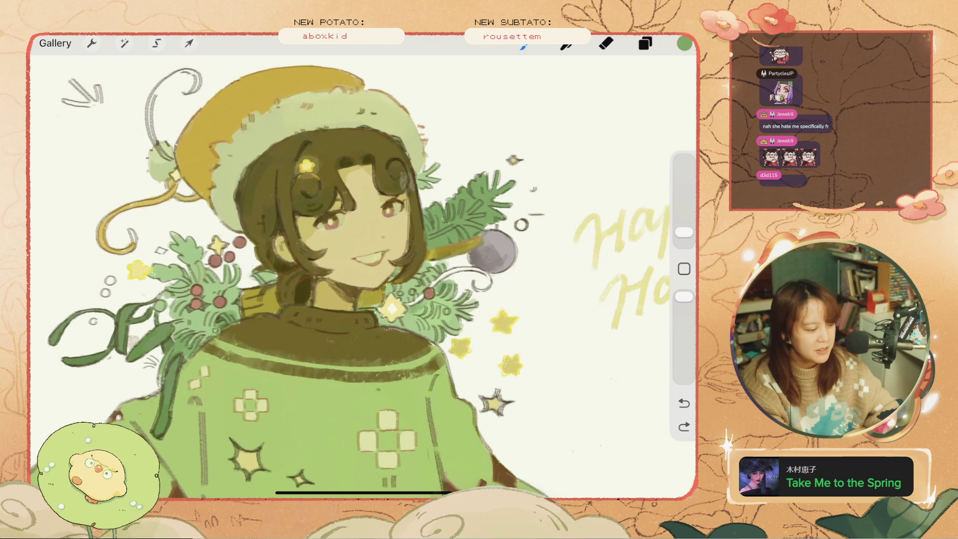
Step: Add green touch-up strokes near the leaves and collar, undoing the ones that look wrong
{"action": "left_click_drag", "start_coordinate": [233, 305], "coordinate": [241, 312]}
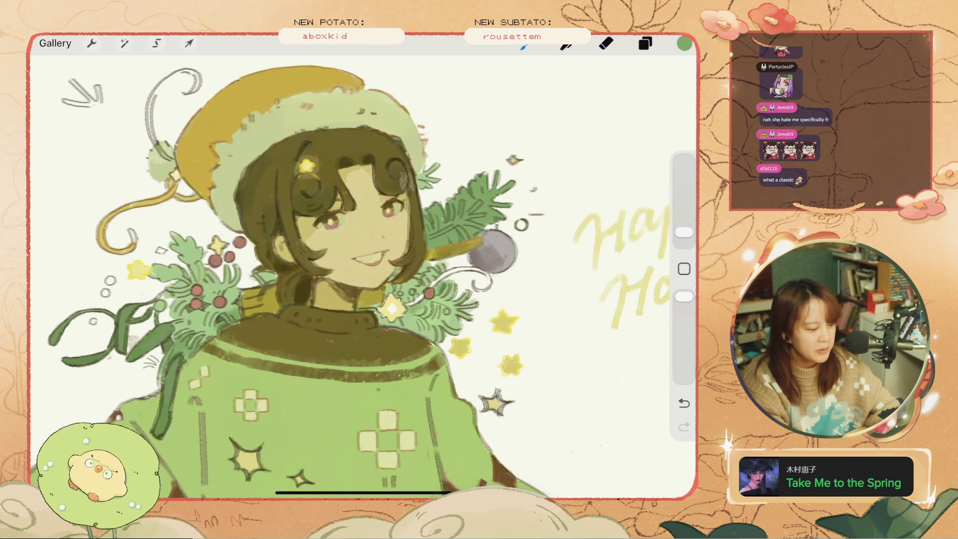
{"action": "left_click_drag", "start_coordinate": [411, 317], "coordinate": [432, 341]}
{"action": "key", "text": "ctrl+z"}
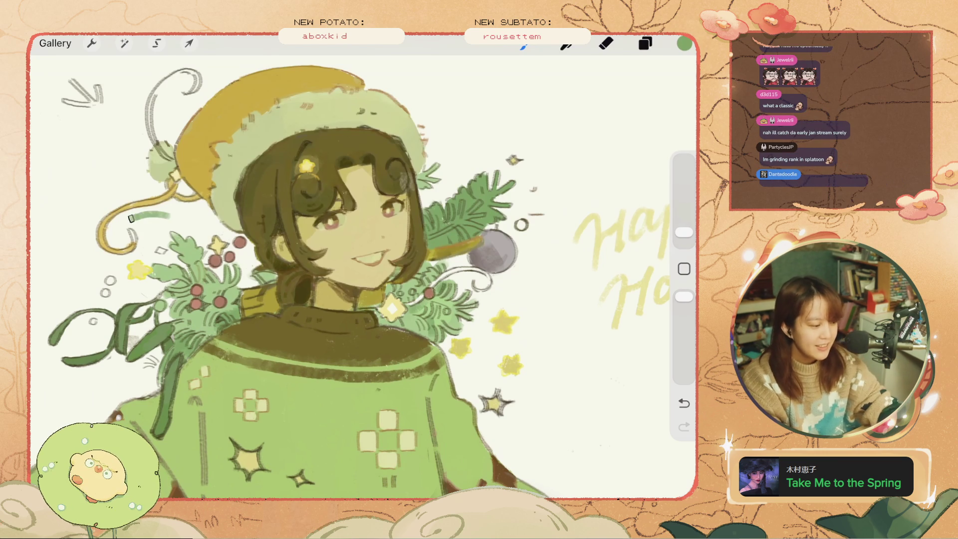
{"action": "key", "text": "ctrl+z"}
{"action": "key", "text": "ctrl+z"}
{"action": "key", "text": "ctrl+z"}
{"action": "key", "text": "ctrl+z"}
{"action": "key", "text": "ctrl+z"}
{"action": "mouse_move", "coordinate": [403, 291]}
{"action": "left_mouse_down"}
{"action": "mouse_move", "coordinate": [409, 284]}
{"action": "mouse_move", "coordinate": [401, 296]}
{"action": "mouse_move", "coordinate": [393, 284]}
{"action": "mouse_move", "coordinate": [385, 293]}
{"action": "mouse_move", "coordinate": [427, 339]}
{"action": "mouse_move", "coordinate": [384, 326]}
{"action": "left_mouse_up"}
{"action": "key", "text": "ctrl+z"}
{"action": "key", "text": "ctrl+z"}
{"action": "key", "text": "ctrl+z"}
{"action": "left_click_drag", "start_coordinate": [330, 222], "coordinate": [414, 260]}
{"action": "left_click_drag", "start_coordinate": [317, 321], "coordinate": [324, 333]}
{"action": "key", "text": "ctrl+z"}
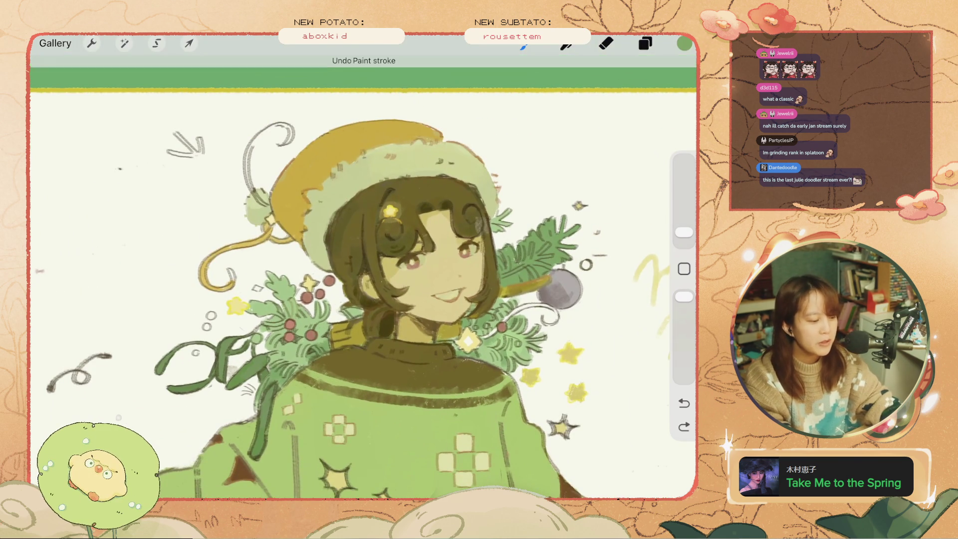
Step: Try small green strokes and dabs near the berries and leaves, undoing the unwanted ones
{"action": "scroll", "coordinate": [349, 450], "scroll_direction": "up", "scroll_amount": 5}
{"action": "left_click_drag", "start_coordinate": [252, 179], "coordinate": [245, 197]}
{"action": "key", "text": "ctrl+z"}
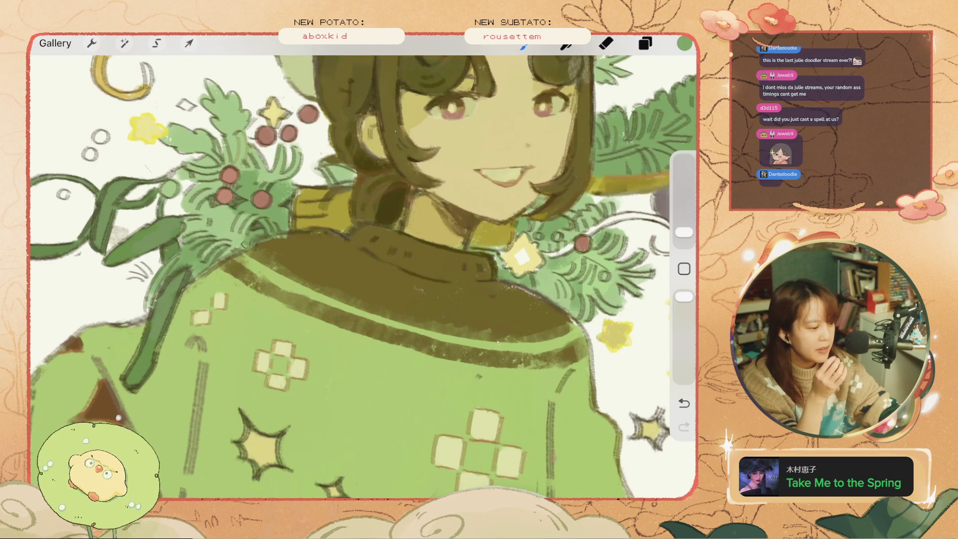
{"action": "scroll", "coordinate": [363, 267], "scroll_direction": "down", "scroll_amount": 3}
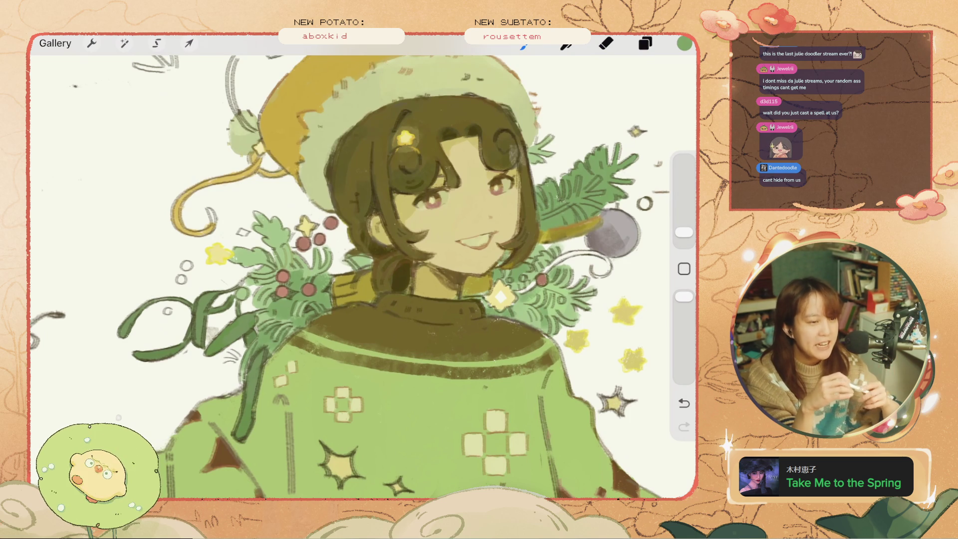
{"action": "key", "text": "ctrl+z"}
{"action": "left_click", "coordinate": [256, 252]}
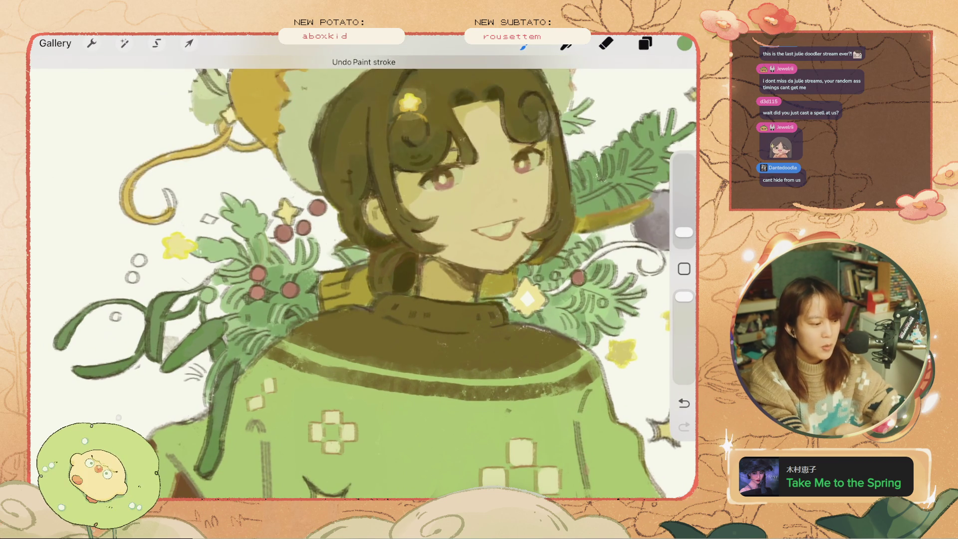
{"action": "key", "text": "ctrl+z"}
{"action": "left_click", "coordinate": [254, 230]}
{"action": "left_click", "coordinate": [257, 248]}
{"action": "key", "text": "ctrl+z"}
Step: Place a few more marks by the leaves, then erase the stray mark beside them
{"action": "key", "text": "ctrl+z"}
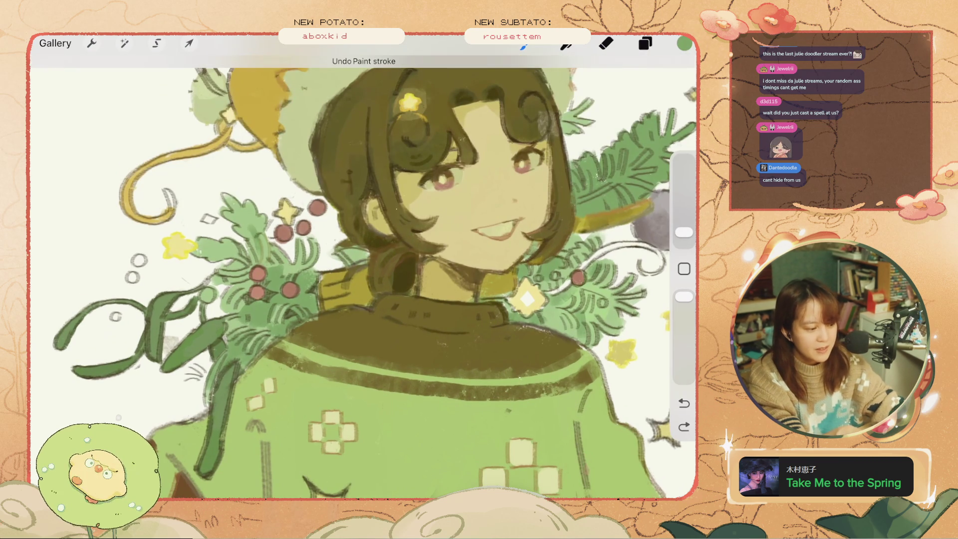
{"action": "left_click", "coordinate": [255, 224]}
{"action": "left_click", "coordinate": [252, 220]}
{"action": "key", "text": "ctrl+z"}
{"action": "left_click", "coordinate": [259, 228]}
{"action": "mouse_move", "coordinate": [252, 202]}
{"action": "left_mouse_down"}
{"action": "mouse_move", "coordinate": [242, 232]}
{"action": "mouse_move", "coordinate": [229, 200]}
{"action": "mouse_move", "coordinate": [242, 237]}
{"action": "left_mouse_up"}
{"action": "key", "text": "ctrl+z"}
{"action": "left_click", "coordinate": [352, 257]}
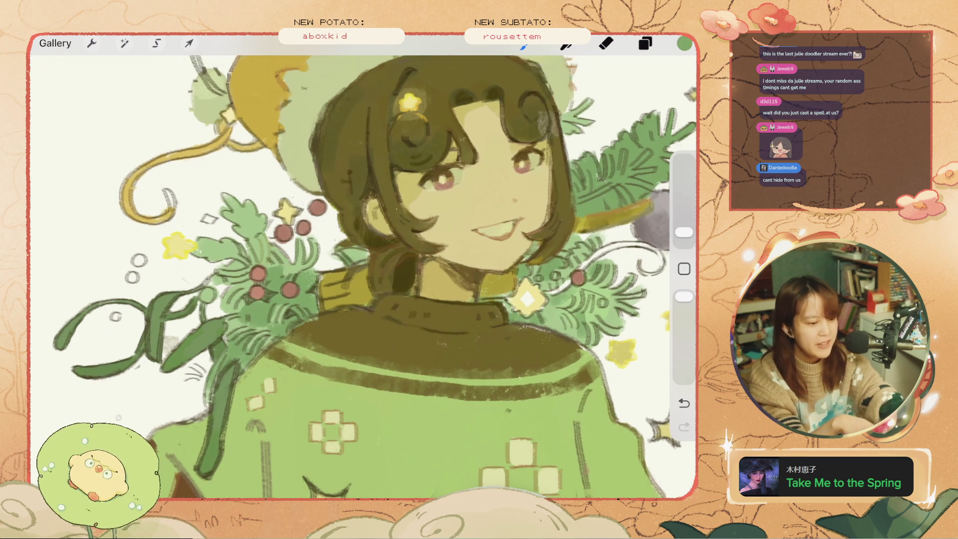
{"action": "left_click", "coordinate": [606, 43]}
{"action": "left_click_drag", "start_coordinate": [361, 255], "coordinate": [350, 256]}
{"action": "scroll", "coordinate": [364, 268], "scroll_direction": "down", "scroll_amount": 2}
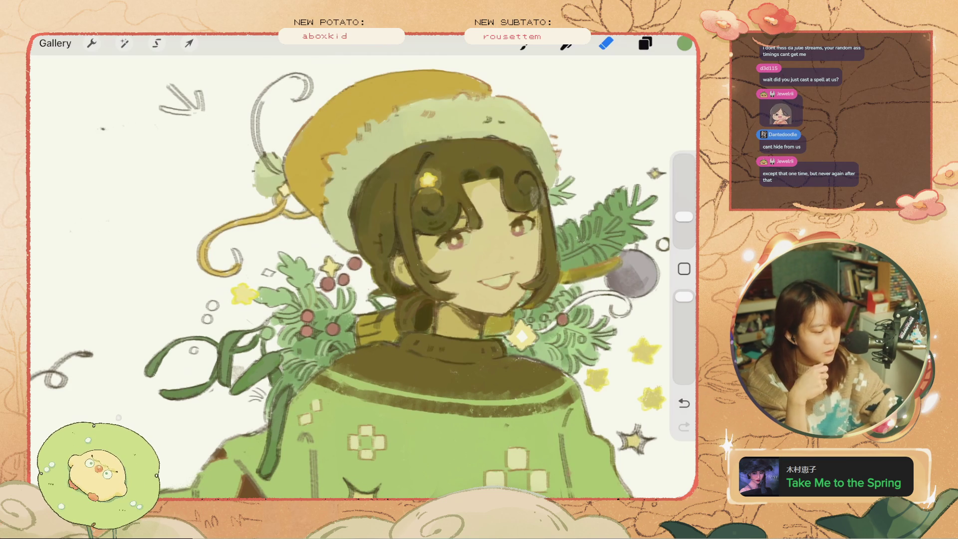
Step: Undo the last erase and make Layer 32 the working layer, leaving Line sketch hidden
{"action": "key", "text": "ctrl+z"}
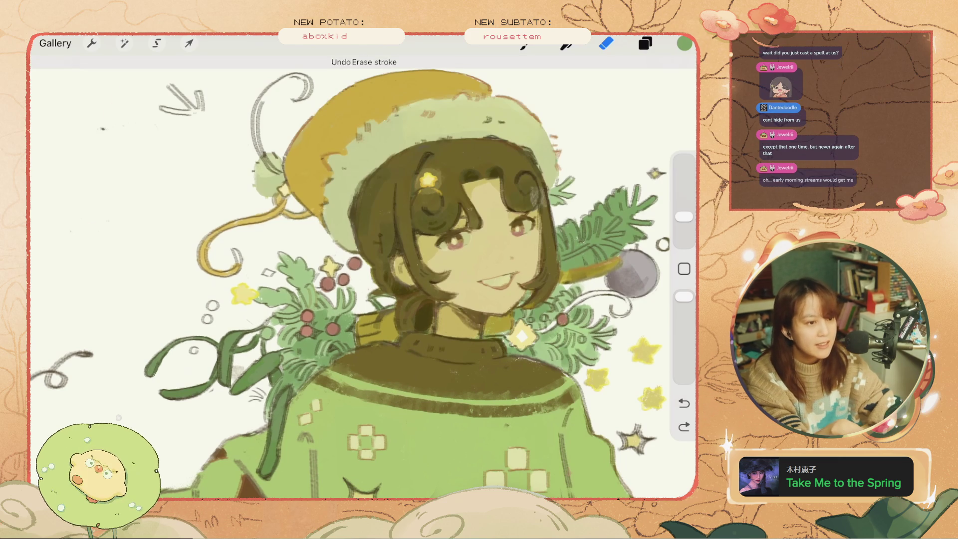
{"action": "scroll", "coordinate": [356, 270], "scroll_direction": "down", "scroll_amount": 2}
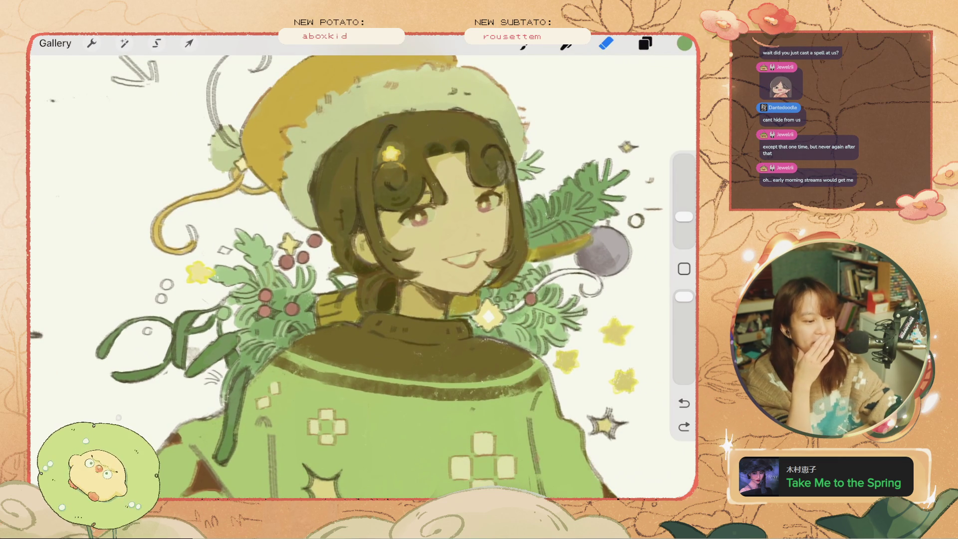
{"action": "left_click", "coordinate": [646, 44]}
{"action": "scroll", "coordinate": [554, 290], "scroll_direction": "down", "scroll_amount": 2}
{"action": "left_click", "coordinate": [640, 174]}
{"action": "left_click", "coordinate": [639, 173]}
{"action": "left_click", "coordinate": [540, 331]}
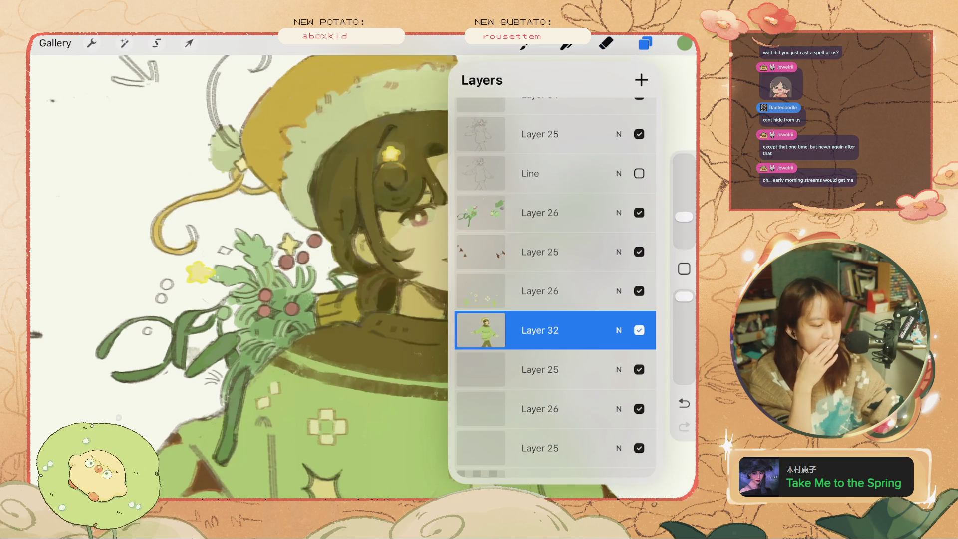
{"action": "left_click", "coordinate": [189, 357]}
Step: Erase the tiny stray mark on the drawing with a single eraser tap
{"action": "left_click", "coordinate": [189, 356]}
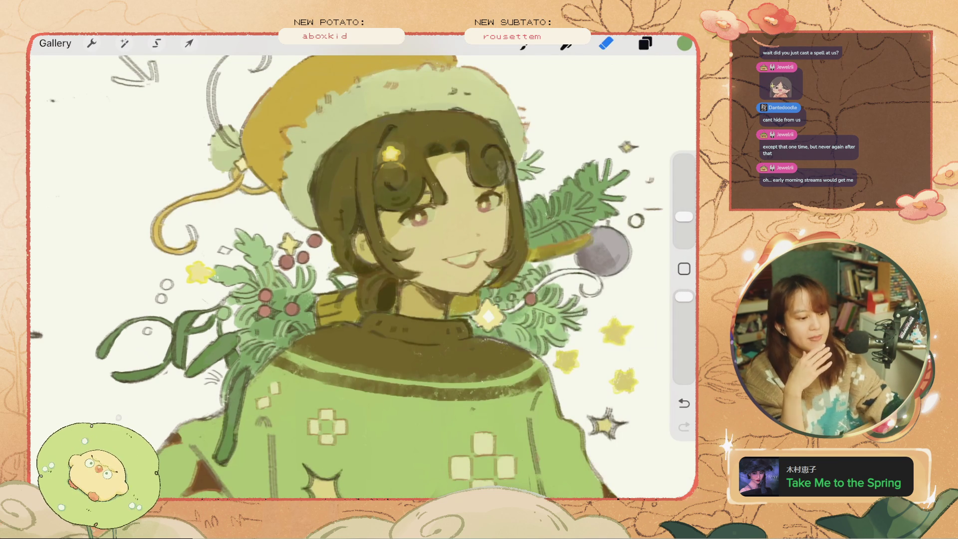
{"action": "scroll", "coordinate": [363, 267], "scroll_direction": "down", "scroll_amount": 5}
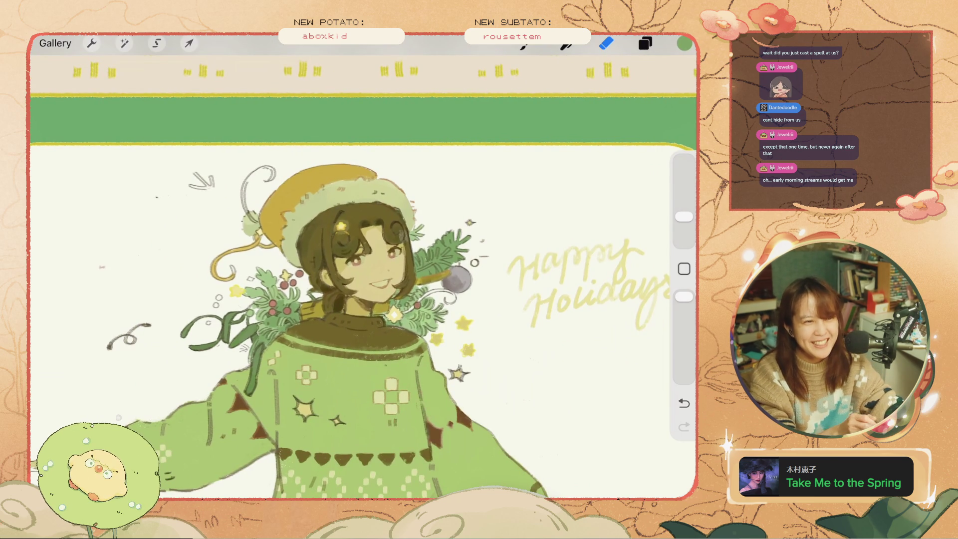
{"action": "scroll", "coordinate": [350, 280], "scroll_direction": "up", "scroll_amount": 3}
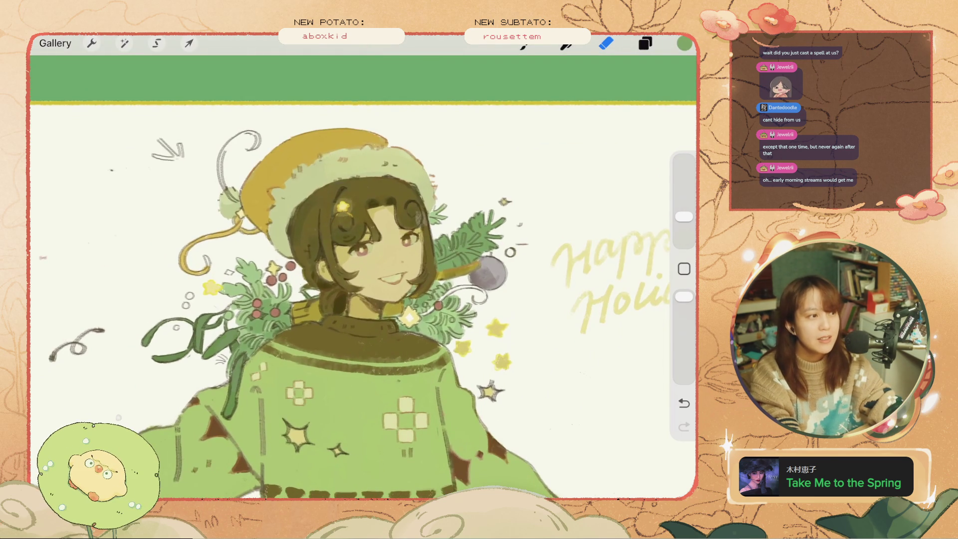
{"action": "scroll", "coordinate": [350, 250], "scroll_direction": "up", "scroll_amount": 2}
{"action": "scroll", "coordinate": [380, 280], "scroll_direction": "up", "scroll_amount": 2}
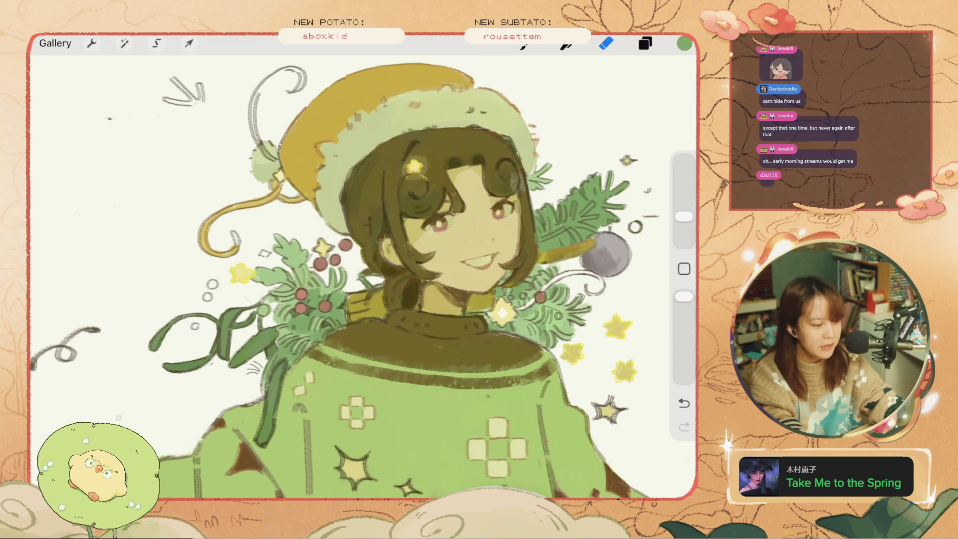
Step: Shrink the brush slightly and switch to the upper Layer 26
{"action": "left_click_drag", "start_coordinate": [684, 216], "coordinate": [684, 232]}
{"action": "left_click", "coordinate": [646, 44]}
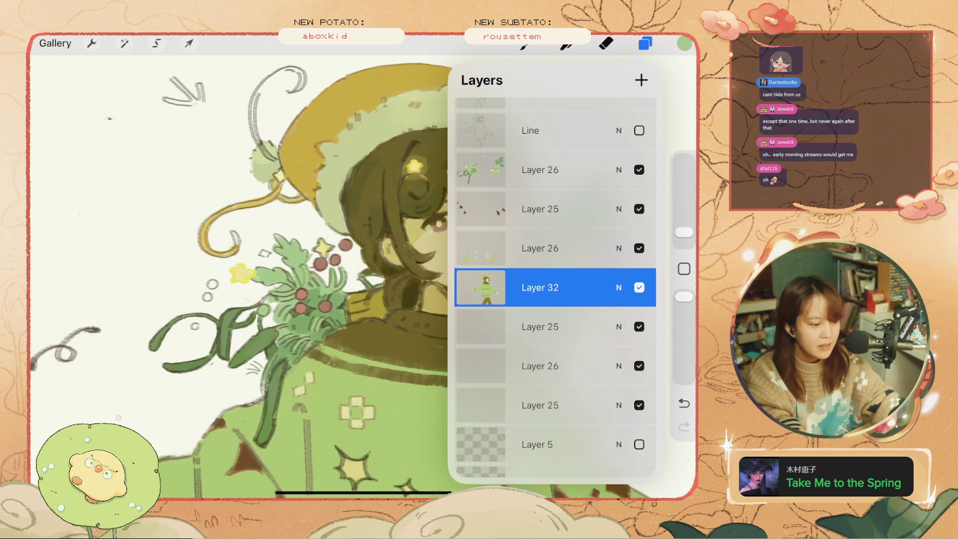
{"action": "left_click", "coordinate": [540, 170]}
{"action": "left_click", "coordinate": [646, 44]}
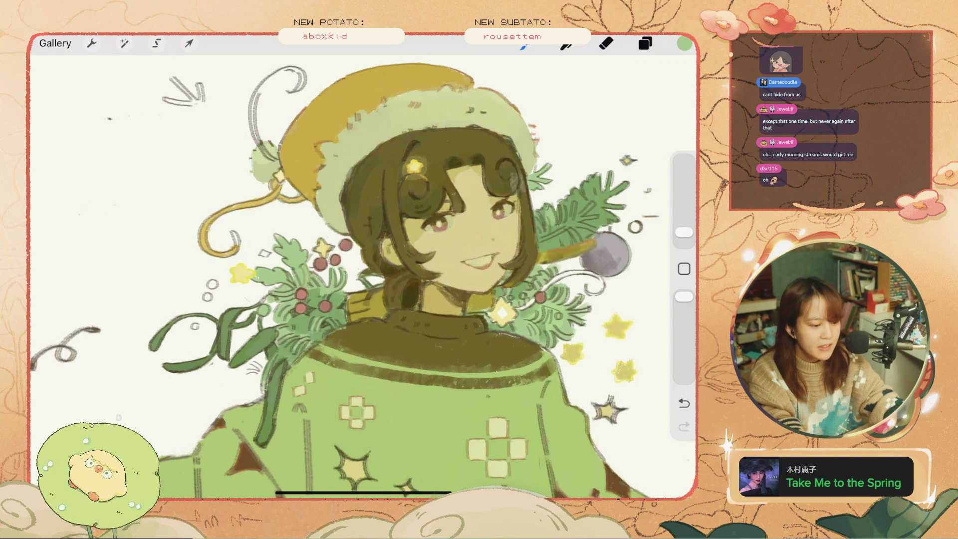
{"action": "key", "text": "ctrl+z"}
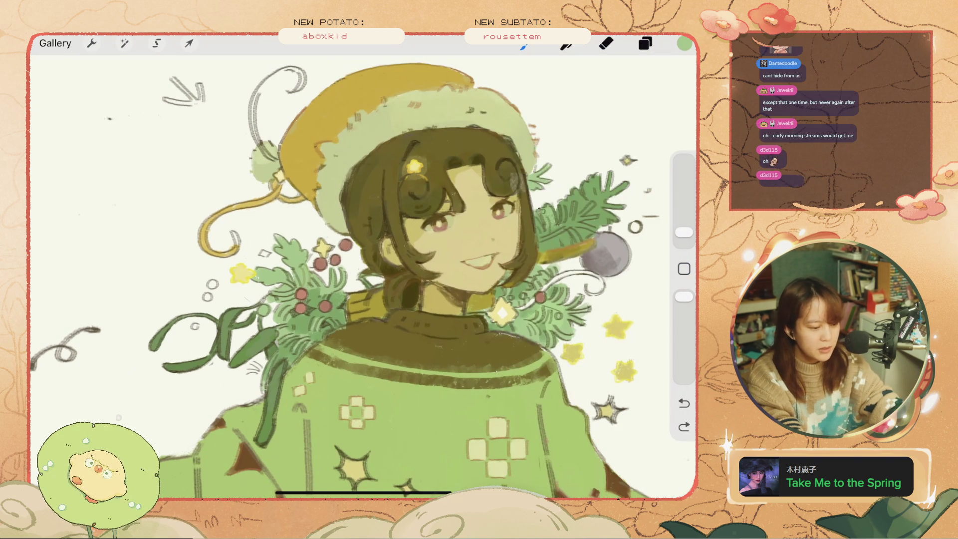
Step: Try small marks on the pine branch beside the face and the left foliage, undoing rejected ones
{"action": "mouse_move", "coordinate": [564, 222]}
{"action": "left_mouse_down"}
{"action": "mouse_move", "coordinate": [573, 203]}
{"action": "mouse_move", "coordinate": [561, 215]}
{"action": "left_mouse_up"}
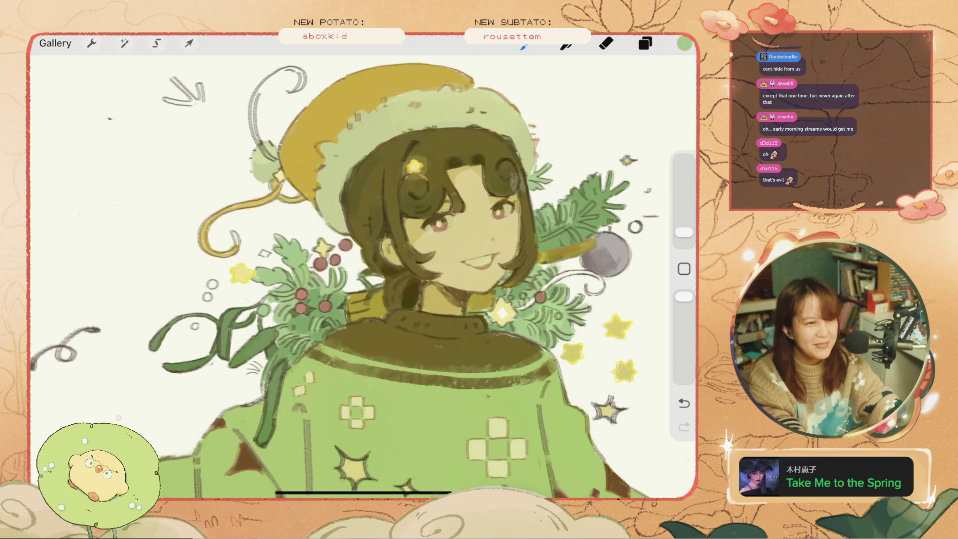
{"action": "key", "text": "ctrl+z"}
{"action": "key", "text": "ctrl+z"}
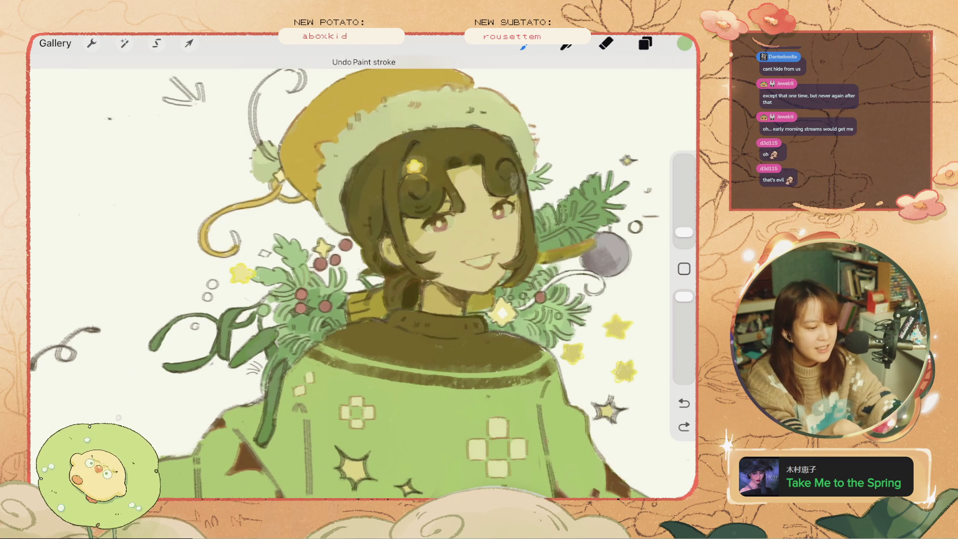
{"action": "key", "text": "ctrl+z"}
{"action": "left_click_drag", "start_coordinate": [565, 221], "coordinate": [571, 200]}
{"action": "key", "text": "ctrl+z"}
{"action": "key", "text": "ctrl+z"}
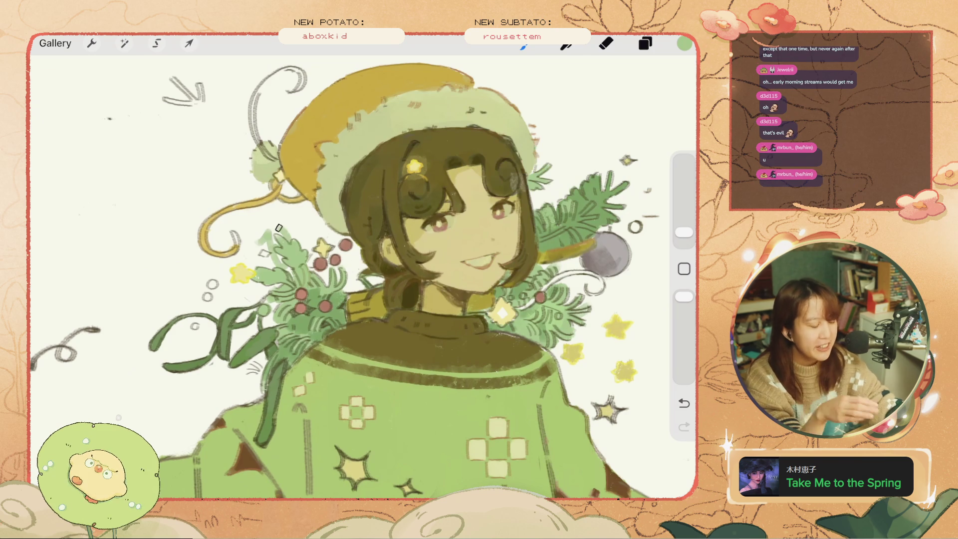
{"action": "key", "text": "ctrl+z"}
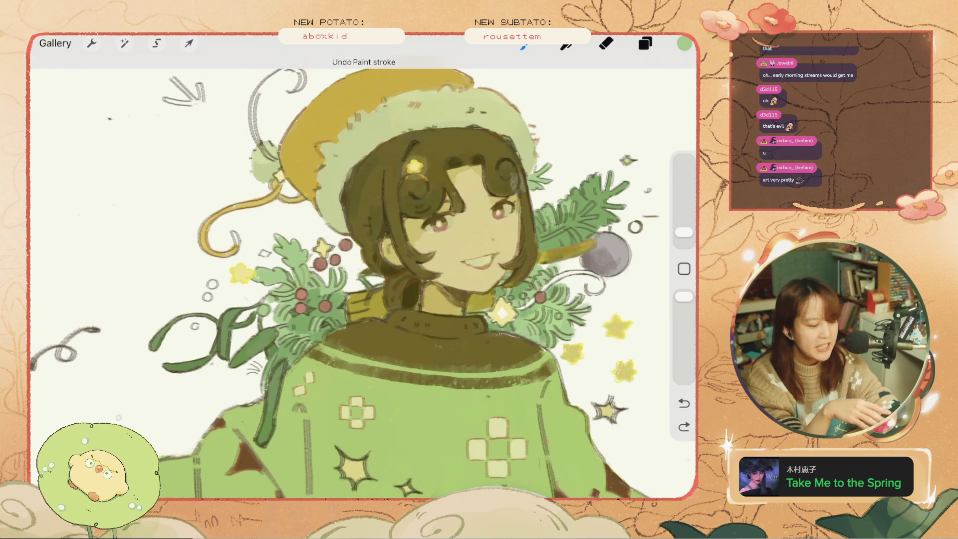
{"action": "left_click_drag", "start_coordinate": [684, 232], "coordinate": [684, 227]}
{"action": "left_click_drag", "start_coordinate": [270, 227], "coordinate": [287, 242]}
{"action": "key", "text": "ctrl+z"}
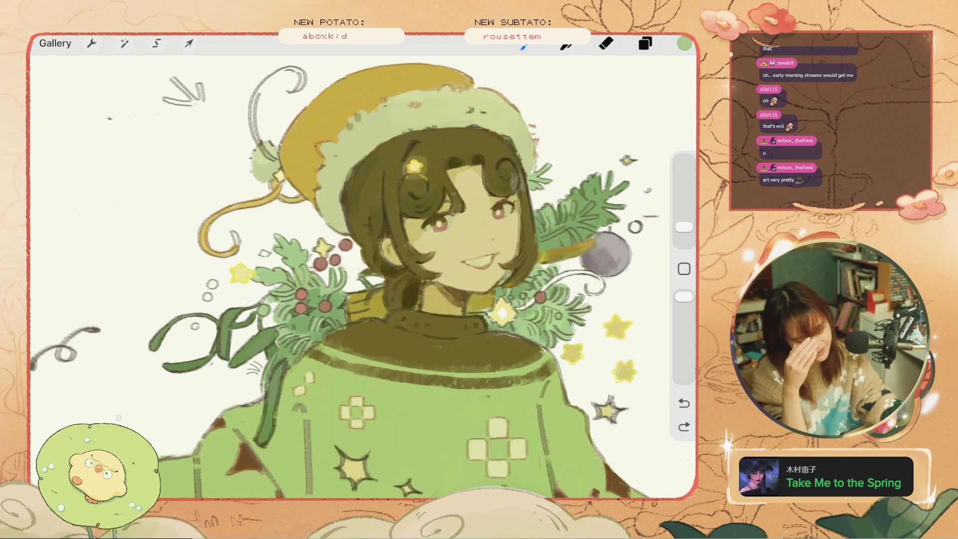
Step: Lower the brush opacity and try strokes on the right foliage and beside the neck, undoing them
{"action": "left_click_drag", "start_coordinate": [684, 297], "coordinate": [685, 345]}
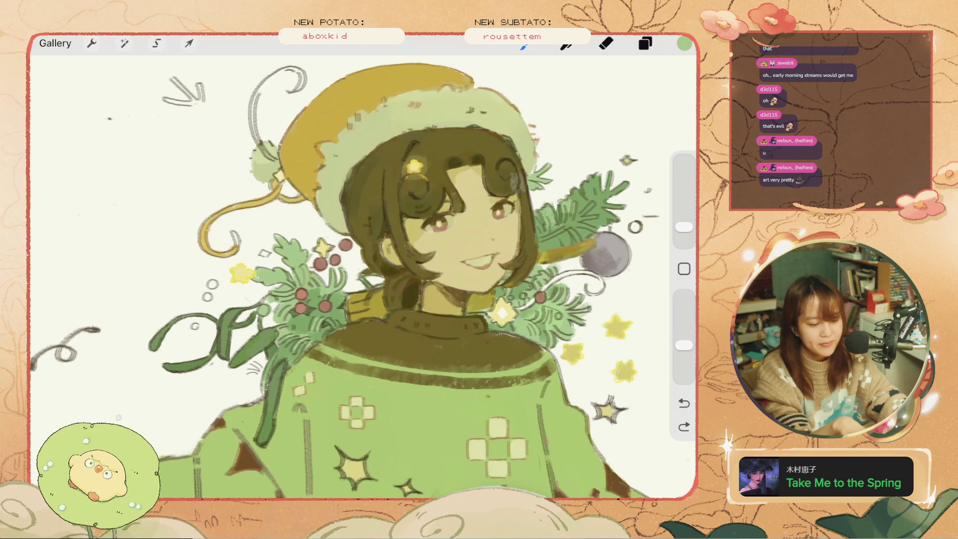
{"action": "key", "text": "ctrl+z"}
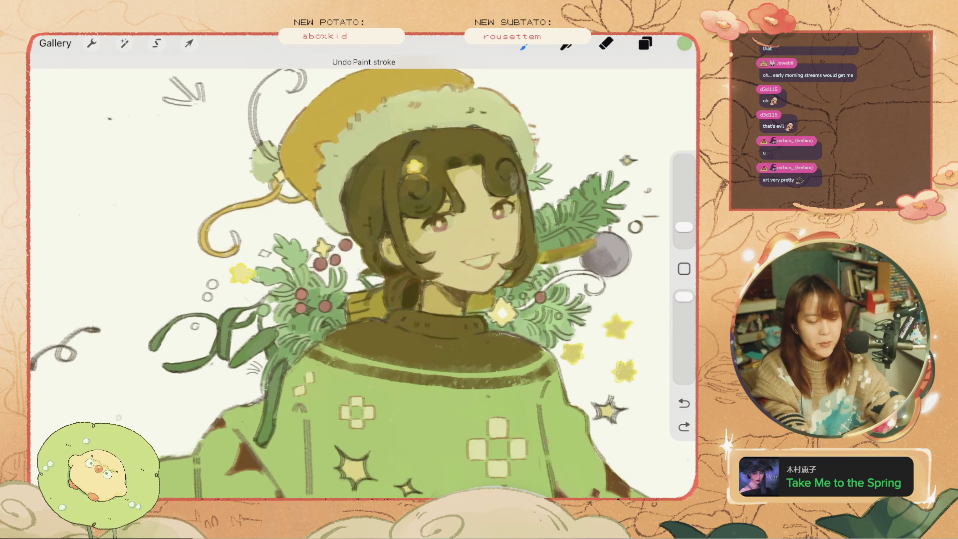
{"action": "left_click_drag", "start_coordinate": [562, 252], "coordinate": [562, 310]}
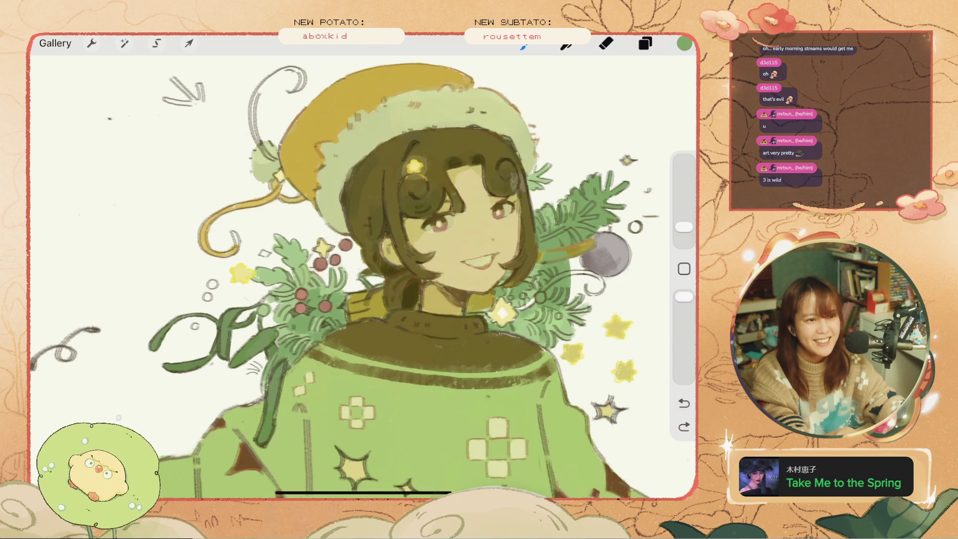
{"action": "scroll", "coordinate": [526, 330], "scroll_direction": "up", "scroll_amount": 2}
{"action": "key", "text": "ctrl+z"}
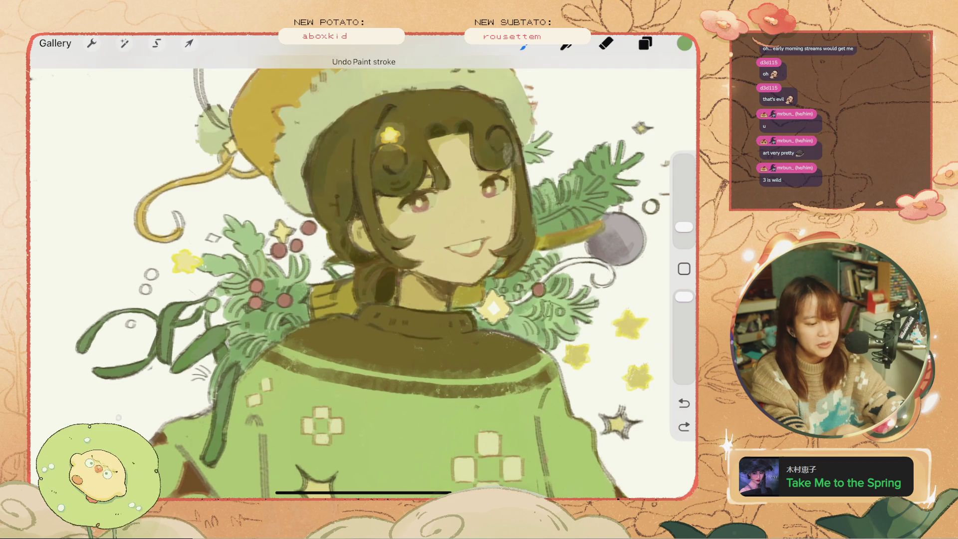
{"action": "key", "text": "ctrl+z"}
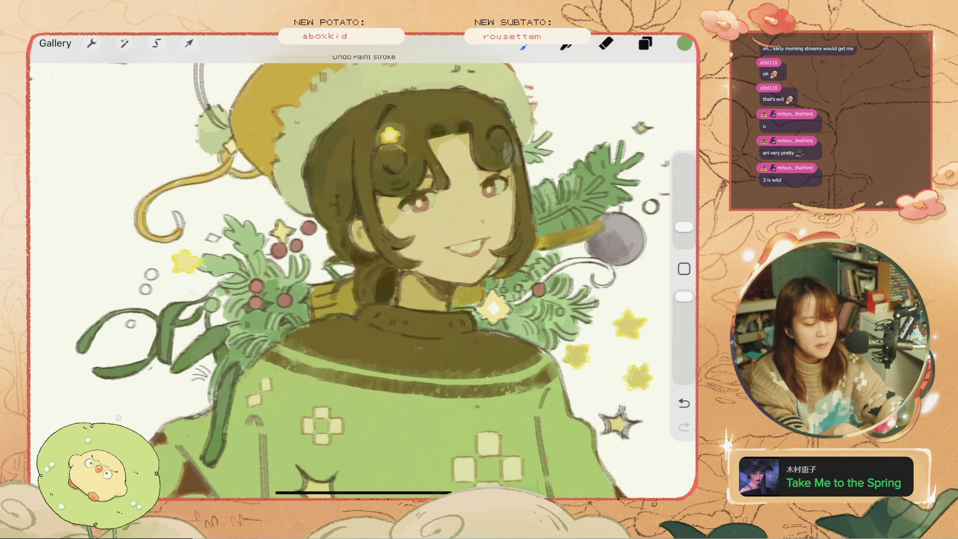
{"action": "key", "text": "ctrl+z"}
{"action": "key", "text": "ctrl+z"}
{"action": "key", "text": "ctrl+z"}
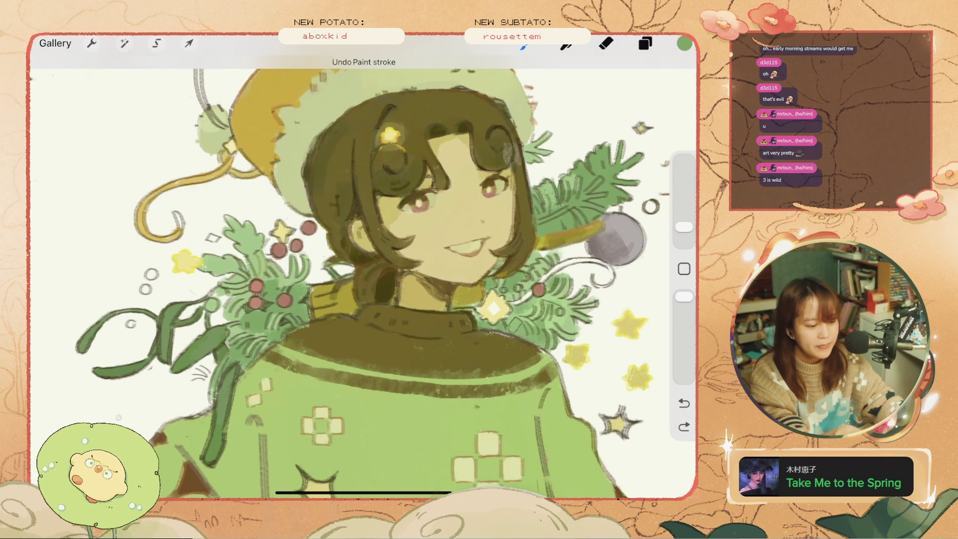
{"action": "left_click_drag", "start_coordinate": [534, 325], "coordinate": [514, 310]}
{"action": "scroll", "coordinate": [363, 275], "scroll_direction": "down", "scroll_amount": 3}
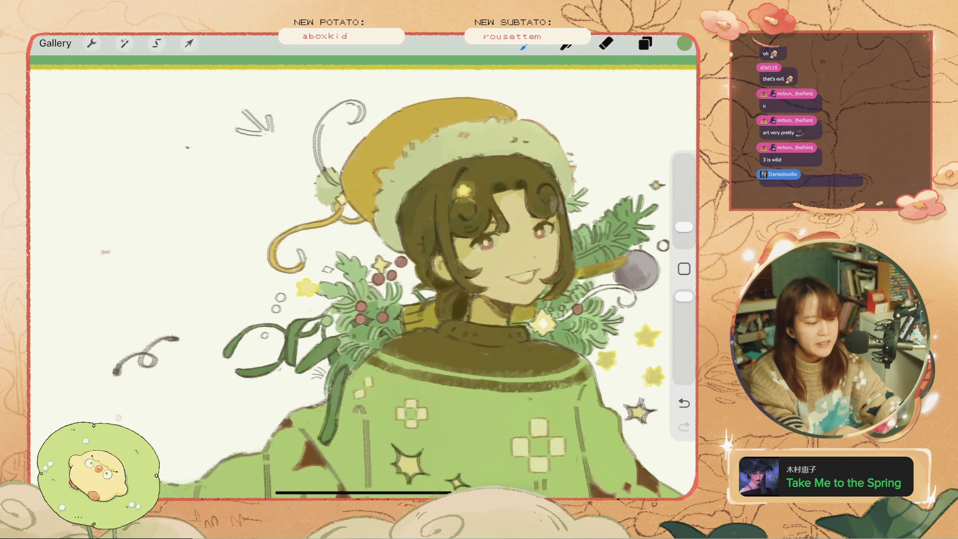
{"action": "key", "text": "ctrl+z"}
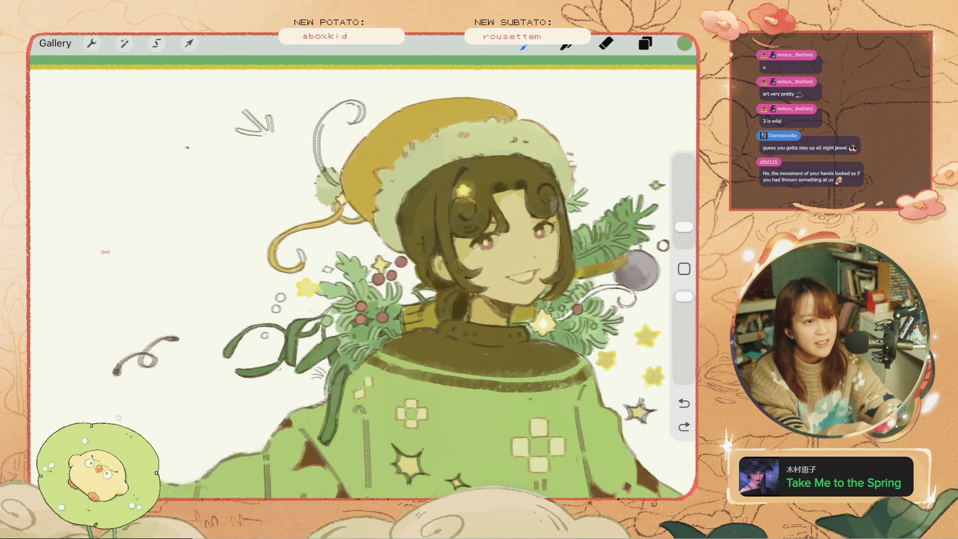
{"action": "scroll", "coordinate": [363, 280], "scroll_direction": "down", "scroll_amount": 3}
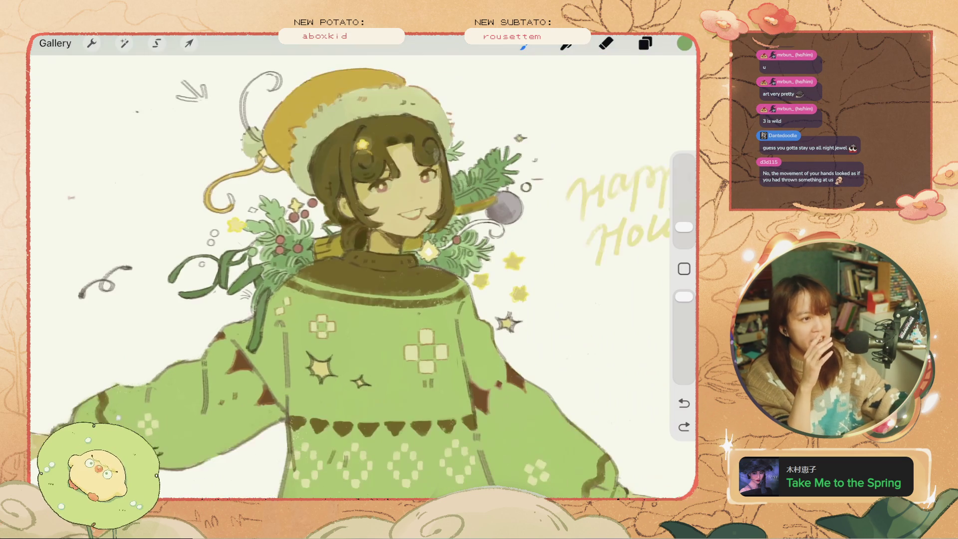
{"action": "key", "text": "ctrl+z"}
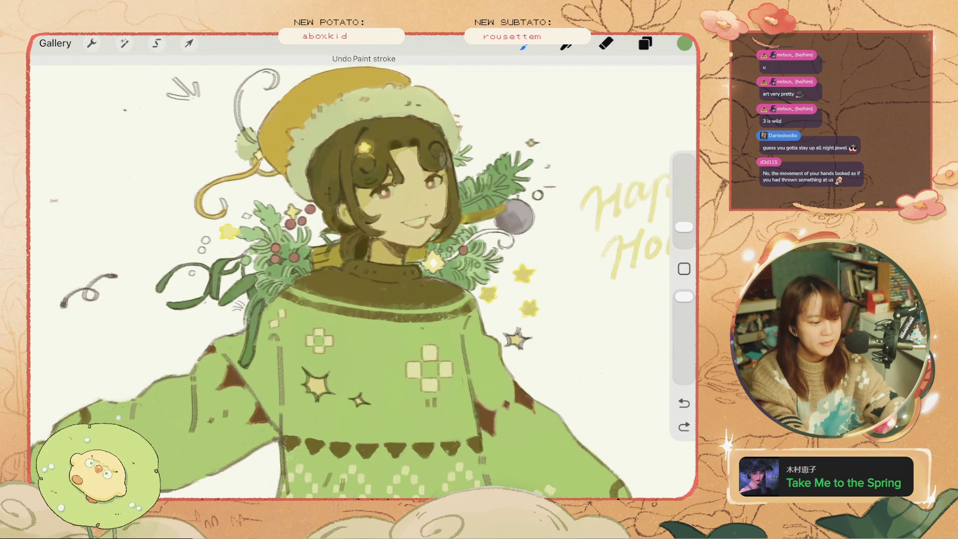
Step: Sample the star's yellow and fill the grey ornament solid yellow
{"action": "left_click", "coordinate": [524, 274]}
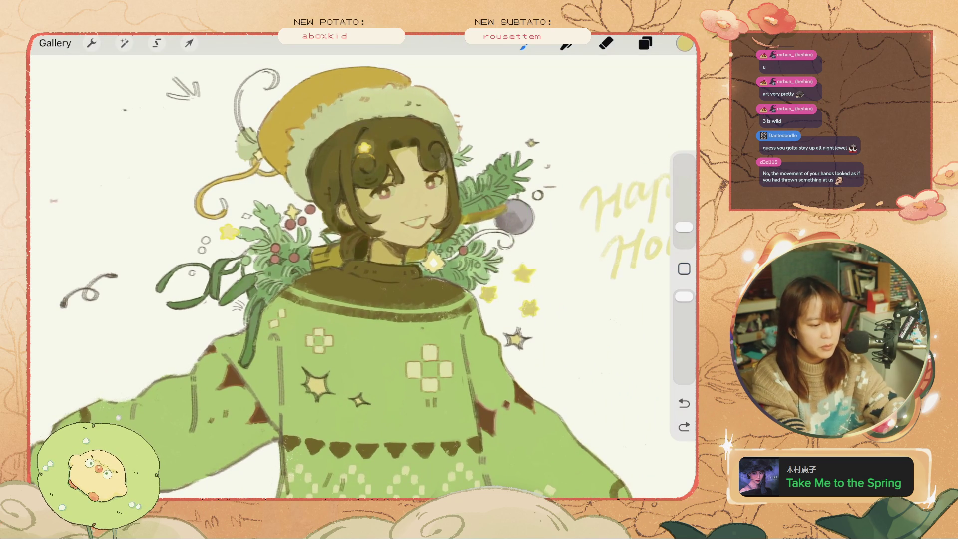
{"action": "left_click_drag", "start_coordinate": [684, 43], "coordinate": [514, 216]}
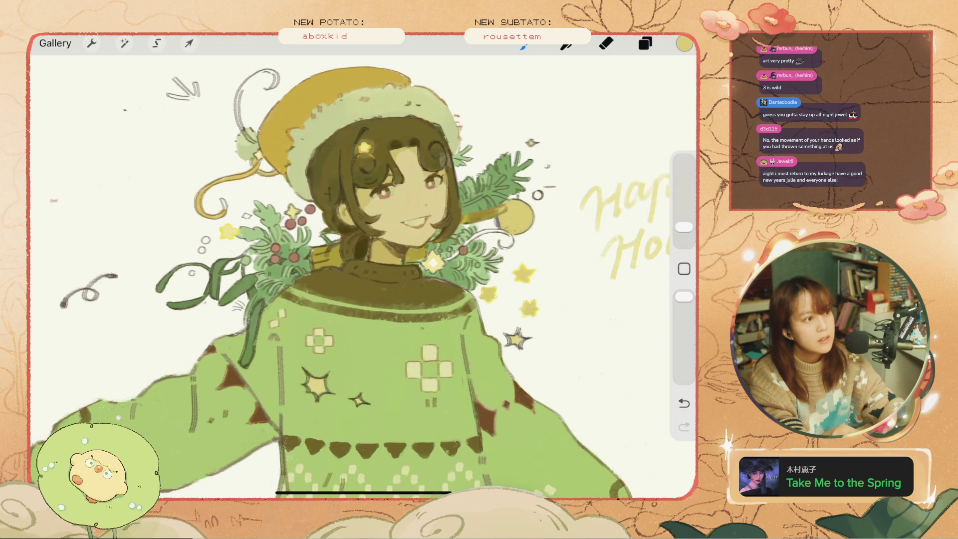
{"action": "key", "text": "ctrl+z"}
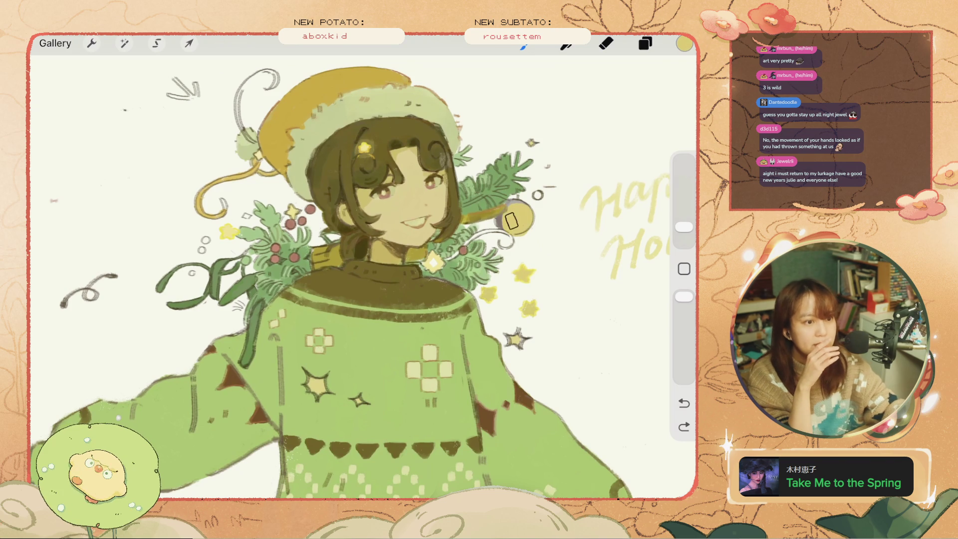
{"action": "left_click", "coordinate": [518, 218]}
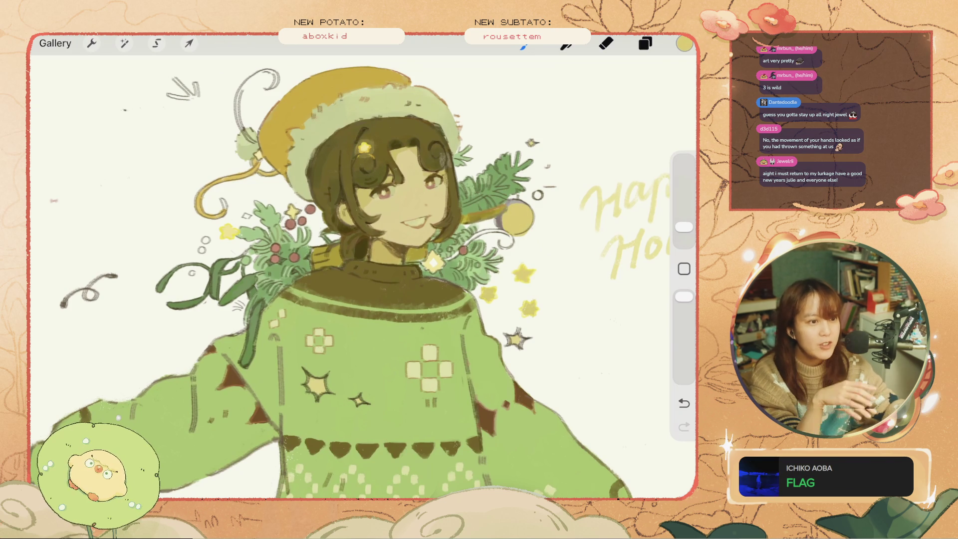
{"action": "key", "text": "ctrl+z"}
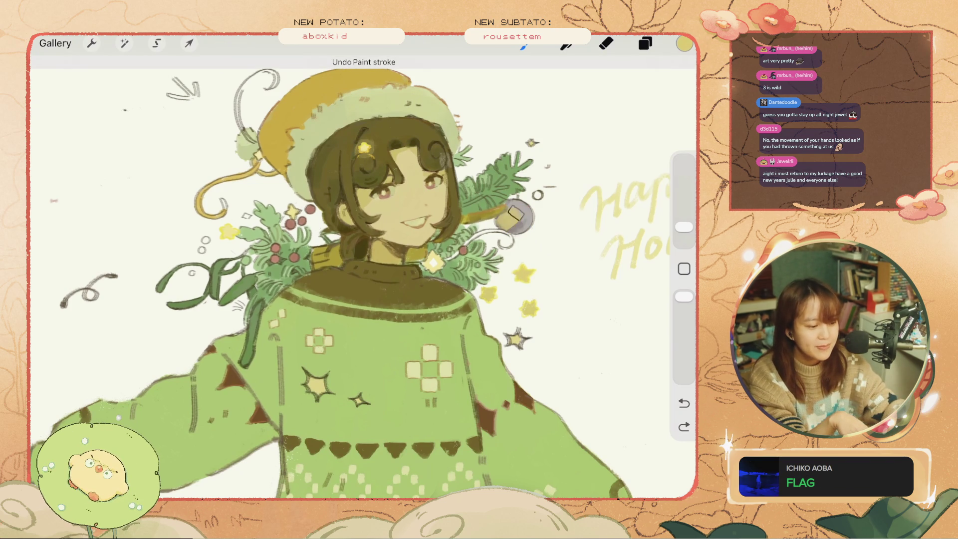
{"action": "left_click", "coordinate": [518, 219]}
Step: Shrink the brush to a fine size and dab a highlight onto the yellow ornament
{"action": "left_click", "coordinate": [684, 227]}
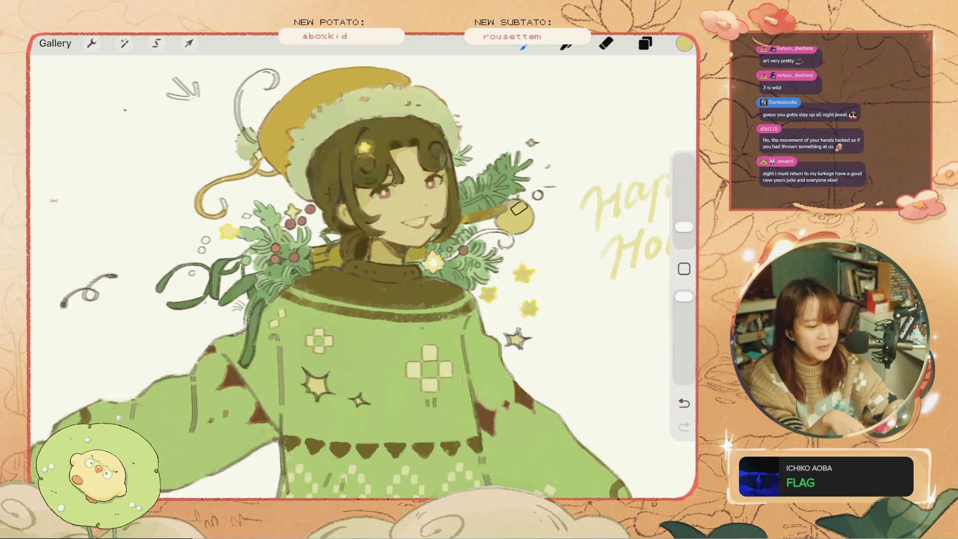
{"action": "key", "text": "ctrl+z"}
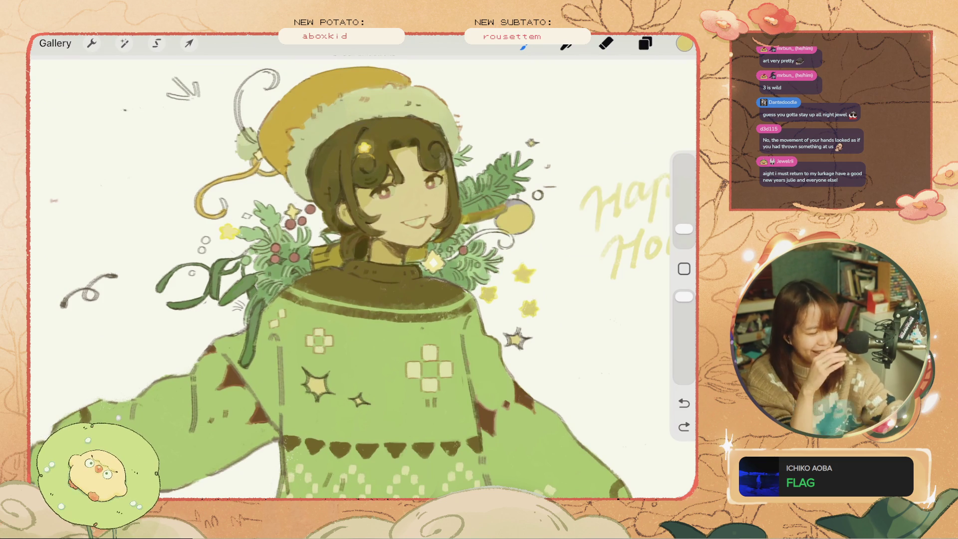
{"action": "left_click", "coordinate": [520, 207]}
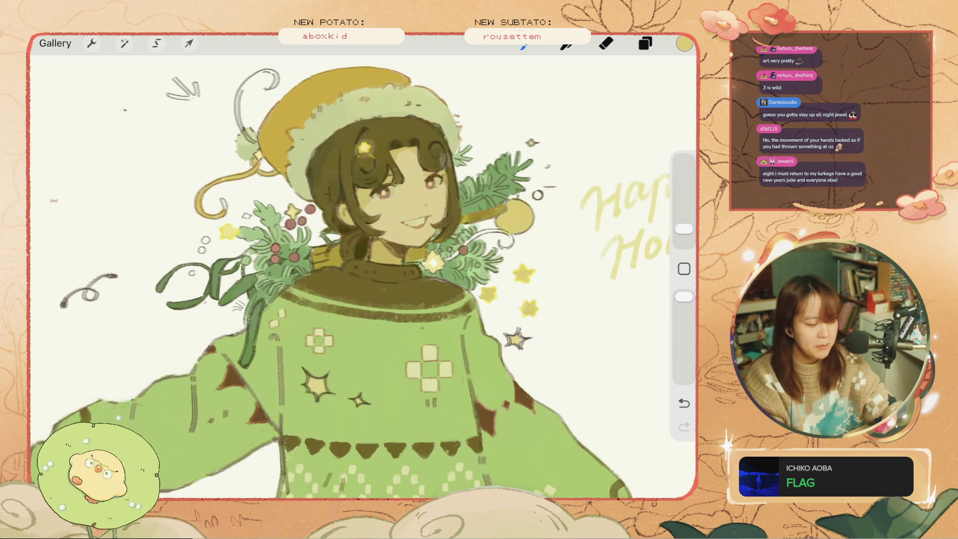
{"action": "scroll", "coordinate": [426, 309], "scroll_direction": "up", "scroll_amount": 3}
{"action": "left_click", "coordinate": [684, 229]}
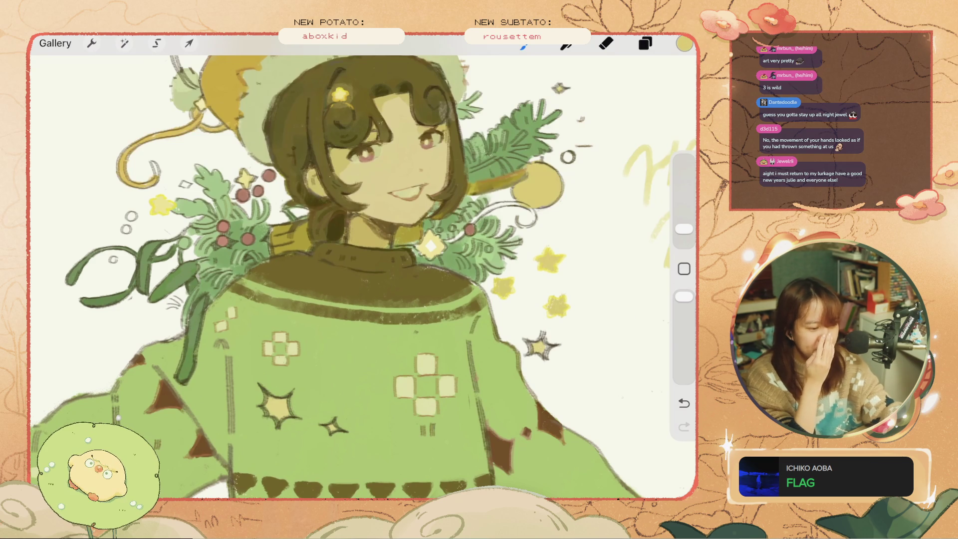
{"action": "scroll", "coordinate": [364, 267], "scroll_direction": "down", "scroll_amount": 3}
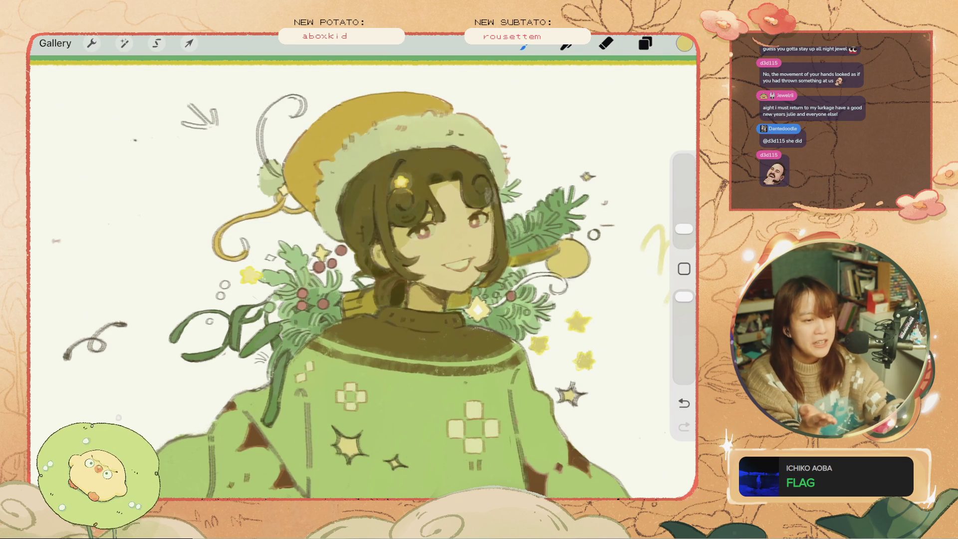
Step: Zoom in on the face and ornament and paint a small stroke beside the ornament
{"action": "left_click_drag", "start_coordinate": [685, 228], "coordinate": [684, 235]}
{"action": "scroll", "coordinate": [363, 279], "scroll_direction": "up", "scroll_amount": 3}
{"action": "key", "text": "ctrl+z"}
{"action": "left_click_drag", "start_coordinate": [530, 243], "coordinate": [524, 256]}
Step: Raise Brightness in Colors to get pale yellow #FDDD8C
{"action": "left_click", "coordinate": [684, 44]}
{"action": "left_click_drag", "start_coordinate": [605, 171], "coordinate": [615, 171]}
{"action": "left_click", "coordinate": [684, 43]}
Step: Undo stray marks, make the brush slightly smaller, and add a small pale highlight on the ornament
{"action": "mouse_move", "coordinate": [563, 238]}
{"action": "left_mouse_down"}
{"action": "mouse_move", "coordinate": [575, 252]}
{"action": "mouse_move", "coordinate": [549, 228]}
{"action": "left_mouse_up"}
{"action": "key", "text": "ctrl+z"}
{"action": "key", "text": "ctrl+z"}
{"action": "scroll", "coordinate": [350, 274], "scroll_direction": "down", "scroll_amount": 3}
{"action": "scroll", "coordinate": [349, 275], "scroll_direction": "up", "scroll_amount": 4}
{"action": "key", "text": "ctrl+z"}
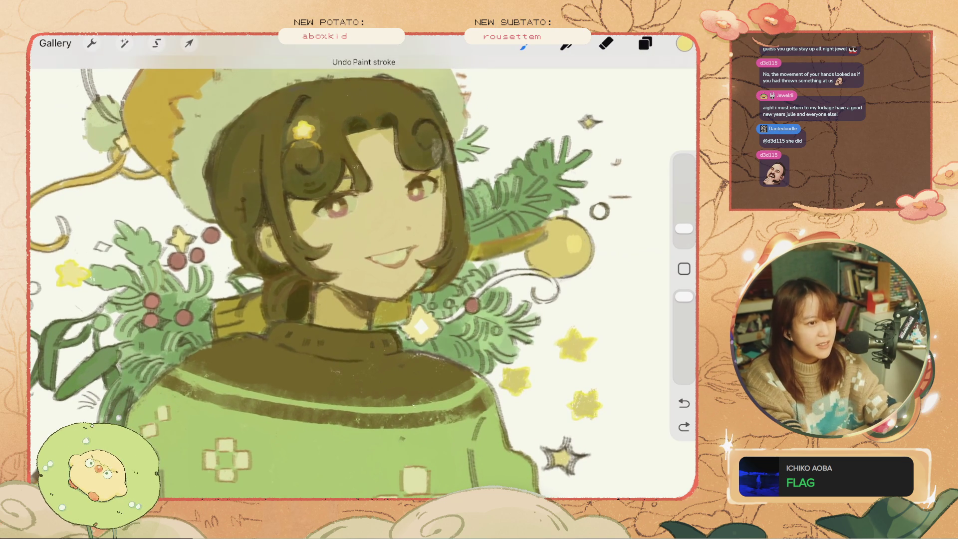
{"action": "left_click_drag", "start_coordinate": [684, 228], "coordinate": [684, 231]}
{"action": "key", "text": "ctrl+z"}
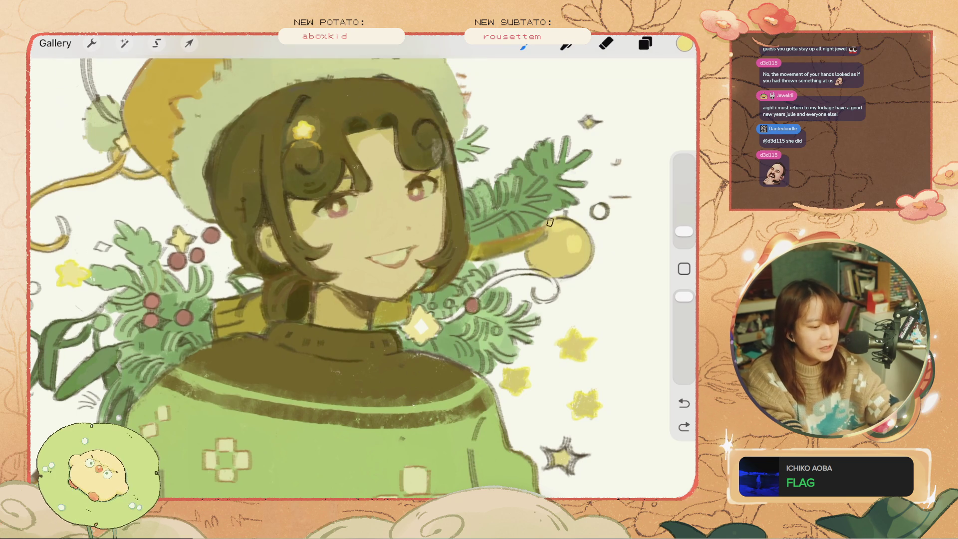
{"action": "key", "text": "ctrl+z"}
{"action": "left_click_drag", "start_coordinate": [545, 220], "coordinate": [549, 228]}
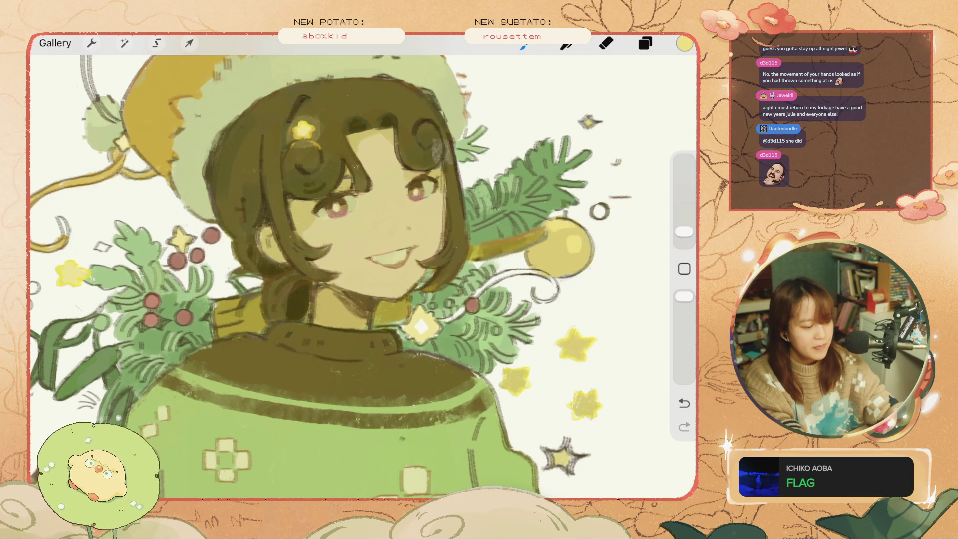
{"action": "scroll", "coordinate": [363, 267], "scroll_direction": "down", "scroll_amount": 5}
{"action": "scroll", "coordinate": [364, 267], "scroll_direction": "up", "scroll_amount": 5}
{"action": "left_click", "coordinate": [684, 44]}
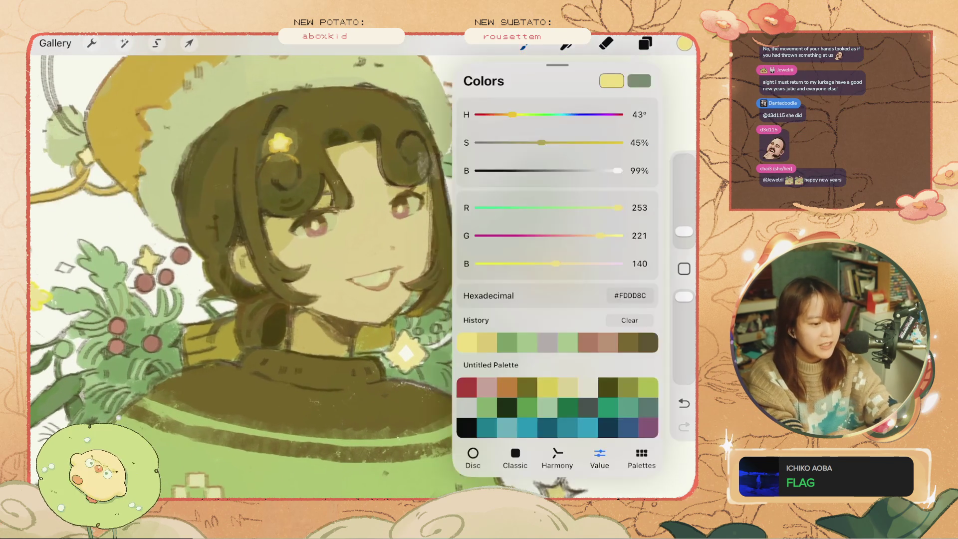
Step: Lower Saturation to pale cream #FDE6CE and try a cream highlight near the ornament
{"action": "left_click_drag", "start_coordinate": [527, 142], "coordinate": [505, 142]}
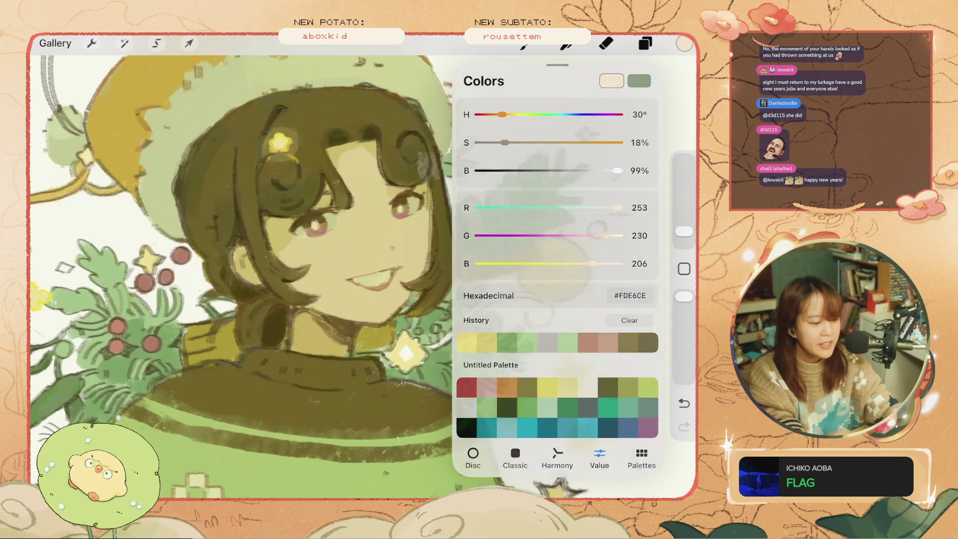
{"action": "left_click", "coordinate": [685, 44]}
{"action": "key", "text": "ctrl+z"}
{"action": "left_click_drag", "start_coordinate": [573, 246], "coordinate": [554, 244]}
{"action": "key", "text": "ctrl+z"}
{"action": "key", "text": "ctrl+z"}
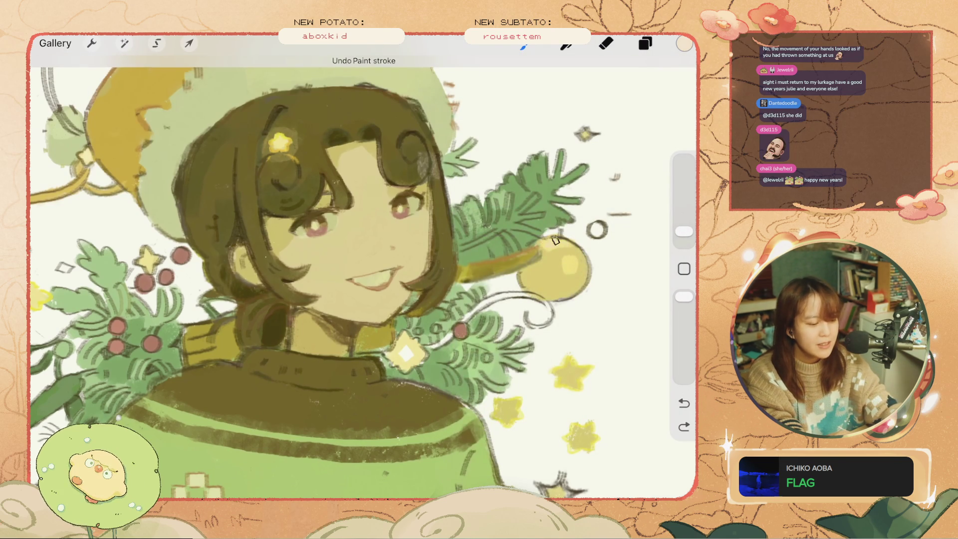
Step: Try more cream strokes on the ornament, undoing the misses
{"action": "left_click_drag", "start_coordinate": [553, 244], "coordinate": [558, 244]}
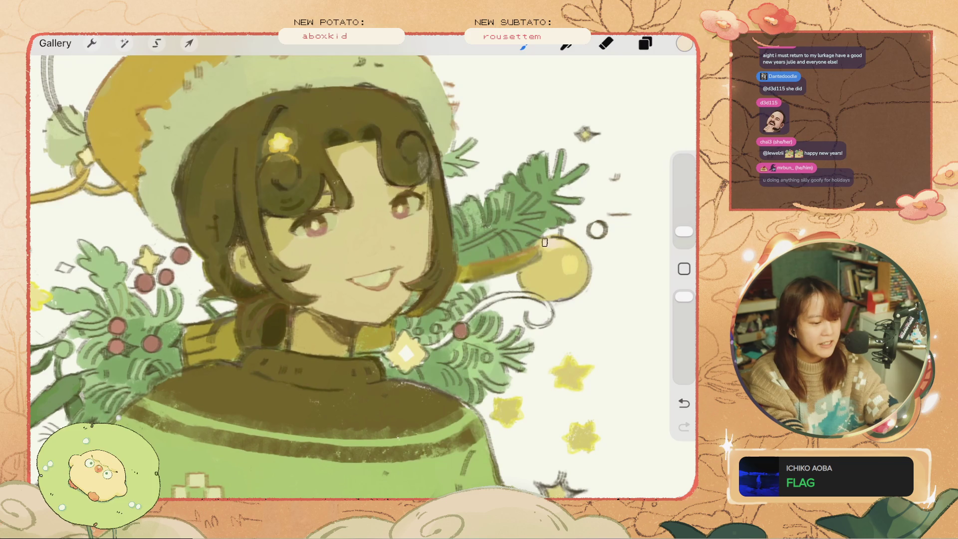
{"action": "scroll", "coordinate": [364, 269], "scroll_direction": "down", "scroll_amount": 3}
{"action": "scroll", "coordinate": [363, 269], "scroll_direction": "up", "scroll_amount": 3}
{"action": "left_click_drag", "start_coordinate": [574, 245], "coordinate": [584, 254]}
{"action": "key", "text": "ctrl+z"}
{"action": "scroll", "coordinate": [363, 270], "scroll_direction": "down", "scroll_amount": 2}
Step: Eyedrop the ornament's yellow from the artwork and test yellow strokes on the ornament
{"action": "left_click", "coordinate": [684, 269]}
{"action": "left_click", "coordinate": [553, 280]}
{"action": "left_click_drag", "start_coordinate": [561, 265], "coordinate": [574, 275]}
{"action": "key", "text": "ctrl+z"}
{"action": "key", "text": "ctrl+z"}
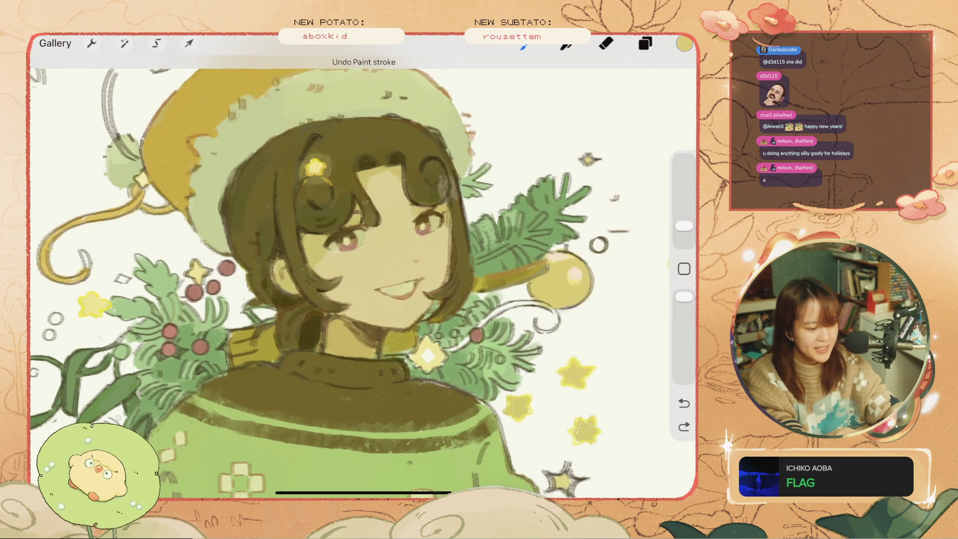
{"action": "left_click_drag", "start_coordinate": [532, 250], "coordinate": [552, 264]}
Step: Make the brush smaller, then larger, while testing strokes near the ornament
{"action": "key", "text": "ctrl+z"}
{"action": "left_click_drag", "start_coordinate": [684, 226], "coordinate": [684, 232]}
{"action": "left_click_drag", "start_coordinate": [534, 255], "coordinate": [544, 262]}
{"action": "key", "text": "ctrl+z"}
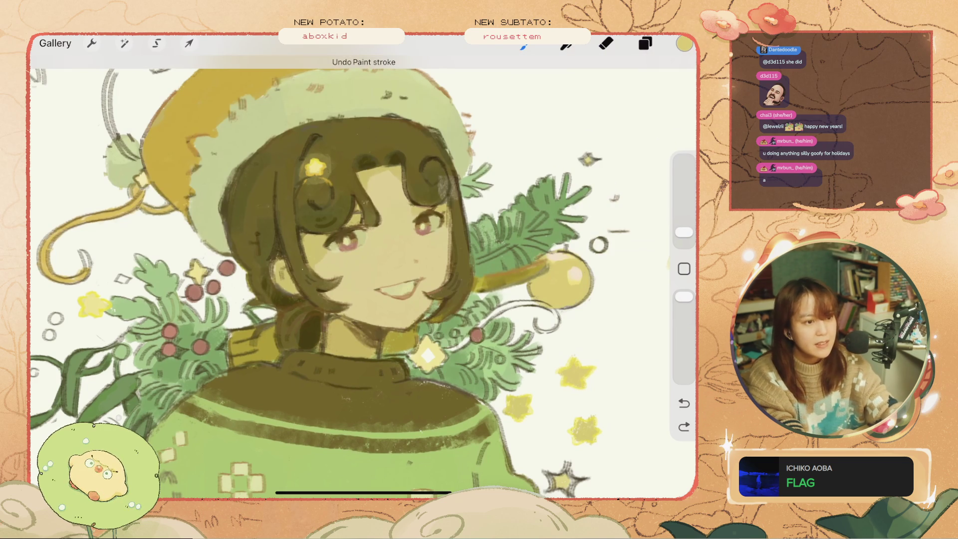
{"action": "left_click_drag", "start_coordinate": [685, 232], "coordinate": [684, 223]}
{"action": "left_click_drag", "start_coordinate": [489, 249], "coordinate": [501, 265]}
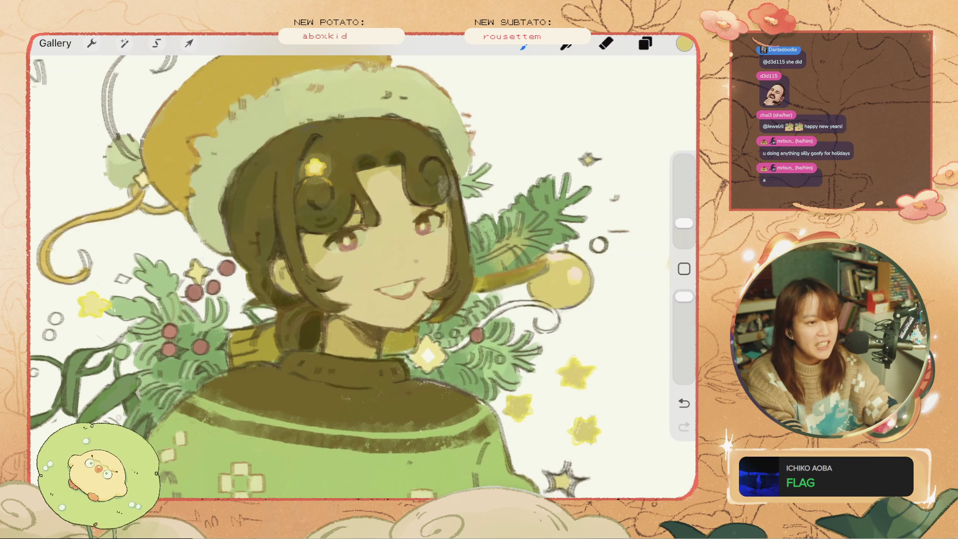
{"action": "key", "text": "ctrl+z"}
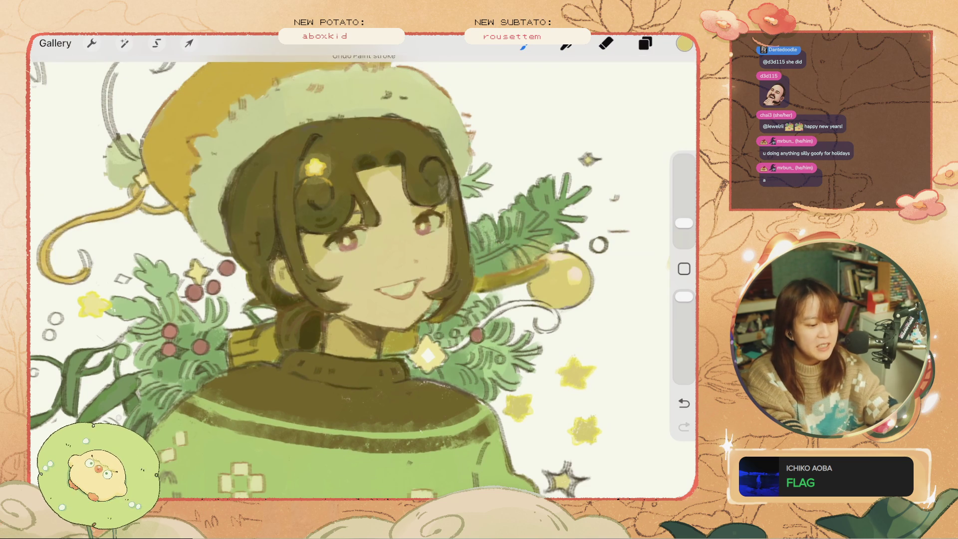
{"action": "key", "text": "ctrl+z"}
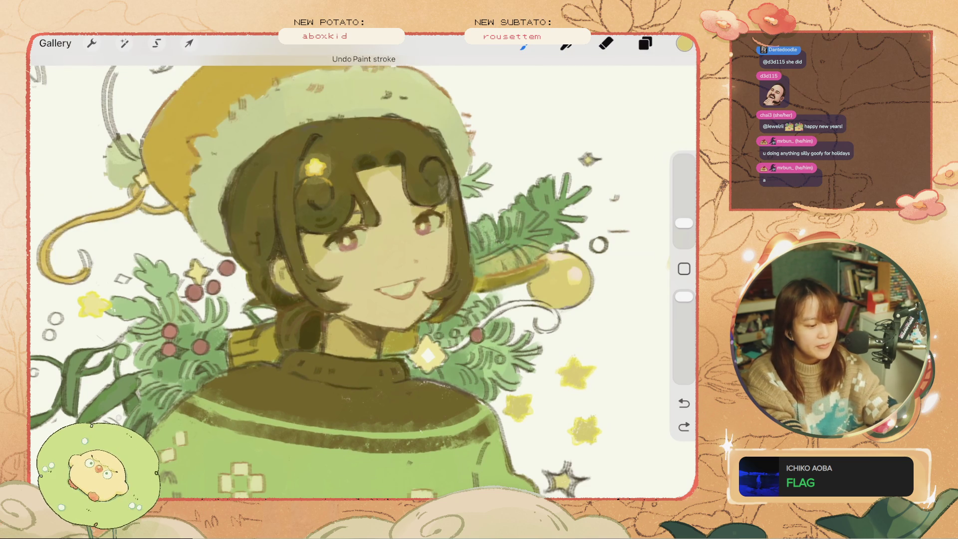
Step: Undo the trial ornament strokes until the ornament is solid yellow again
{"action": "scroll", "coordinate": [364, 277], "scroll_direction": "down", "scroll_amount": 5}
{"action": "scroll", "coordinate": [364, 277], "scroll_direction": "up", "scroll_amount": 5}
{"action": "key", "text": "ctrl+z"}
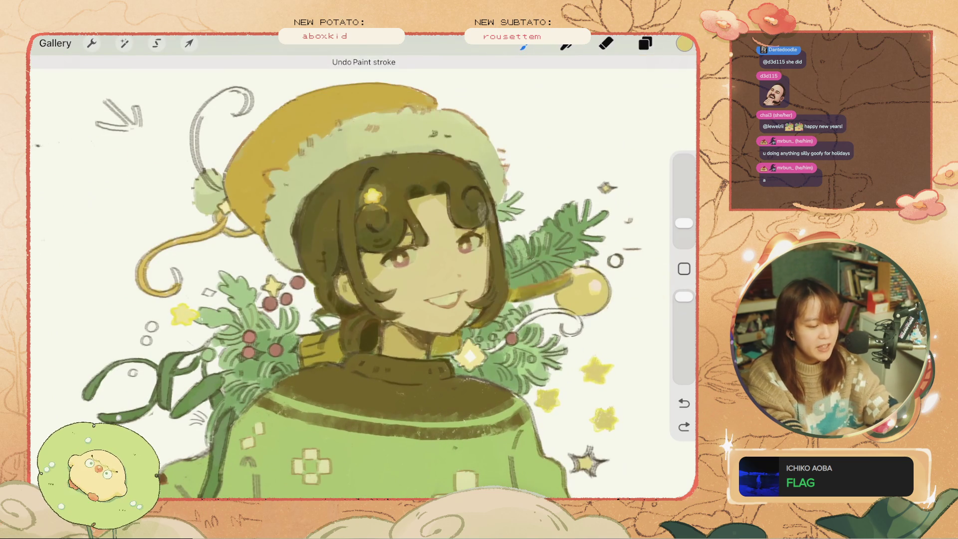
{"action": "key", "text": "ctrl+z"}
{"action": "key", "text": "ctrl+z"}
{"action": "left_click_drag", "start_coordinate": [541, 262], "coordinate": [561, 280]}
{"action": "key", "text": "ctrl+z"}
{"action": "key", "text": "ctrl+z"}
{"action": "key", "text": "ctrl+z"}
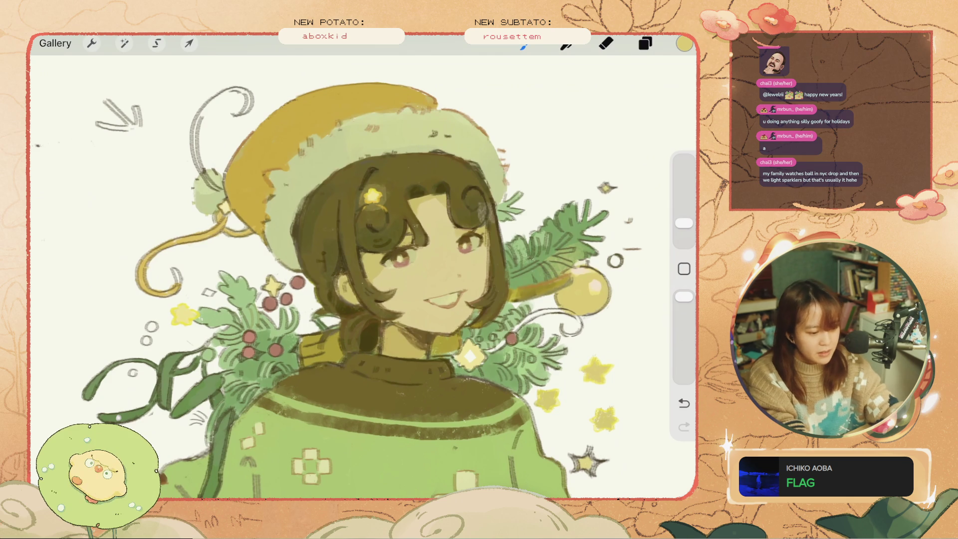
Step: Sample green from the foliage, test strokes on the pine branch and berries, and undo them
{"action": "left_click", "coordinate": [542, 235]}
{"action": "left_click_drag", "start_coordinate": [274, 255], "coordinate": [245, 302]}
{"action": "key", "text": "ctrl+z"}
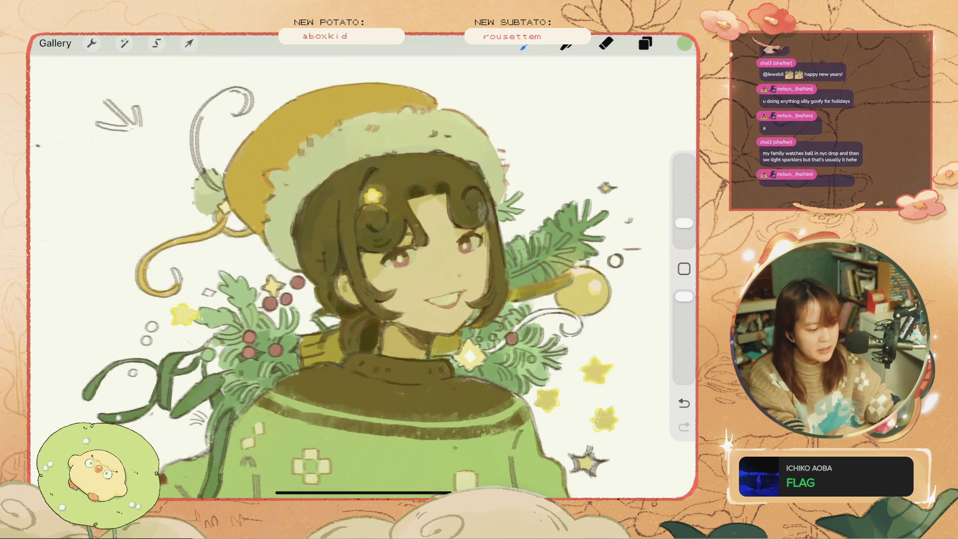
{"action": "key", "text": "ctrl+z"}
{"action": "key", "text": "ctrl+z"}
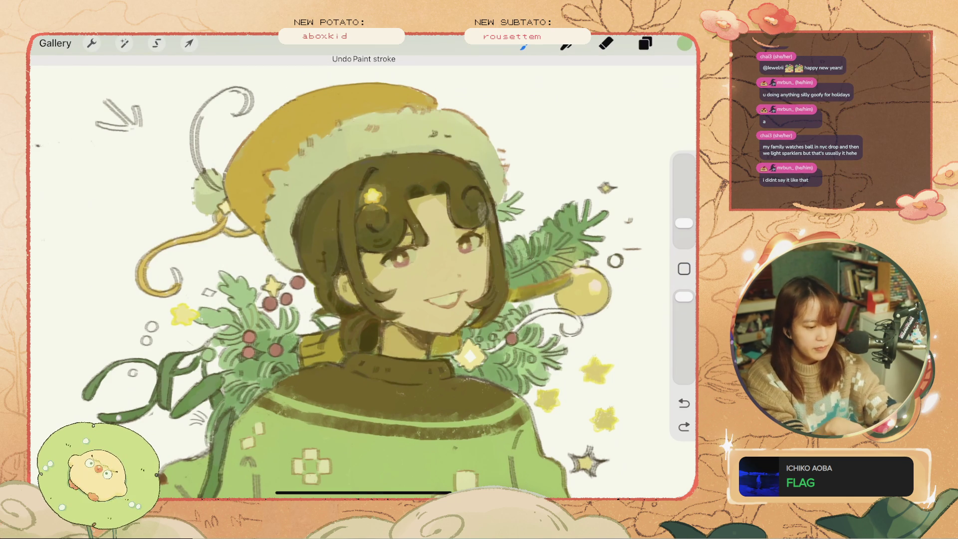
{"action": "key", "text": "ctrl+z"}
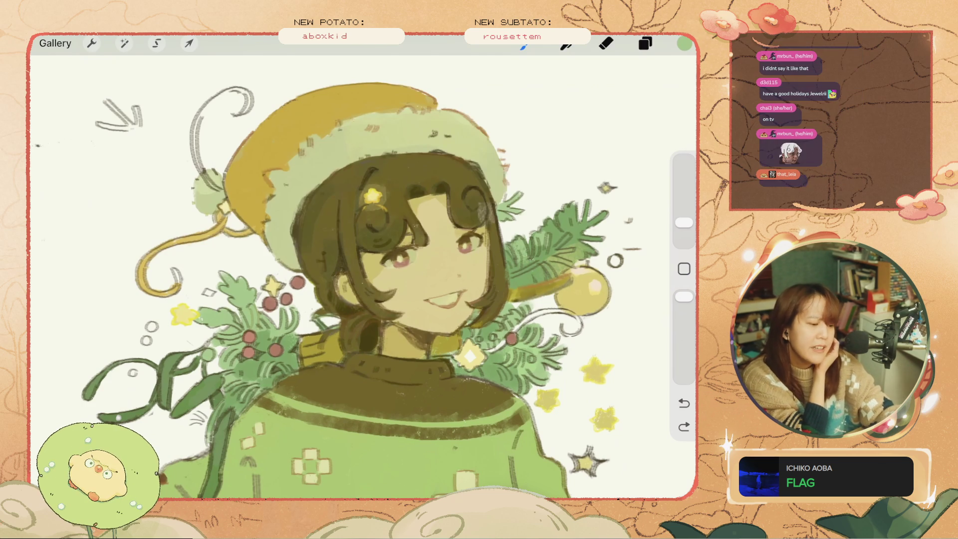
{"action": "left_click_drag", "start_coordinate": [523, 222], "coordinate": [540, 250]}
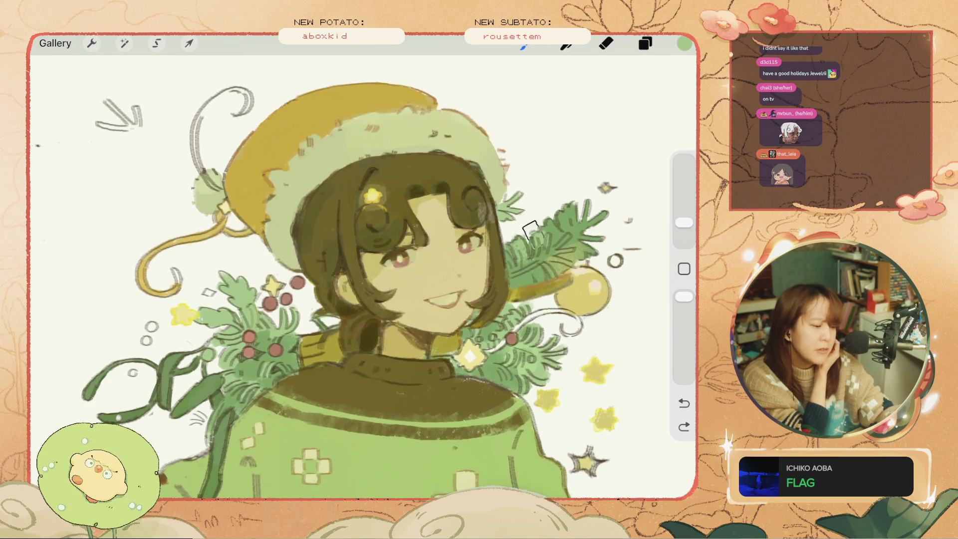
{"action": "left_click_drag", "start_coordinate": [685, 222], "coordinate": [684, 226]}
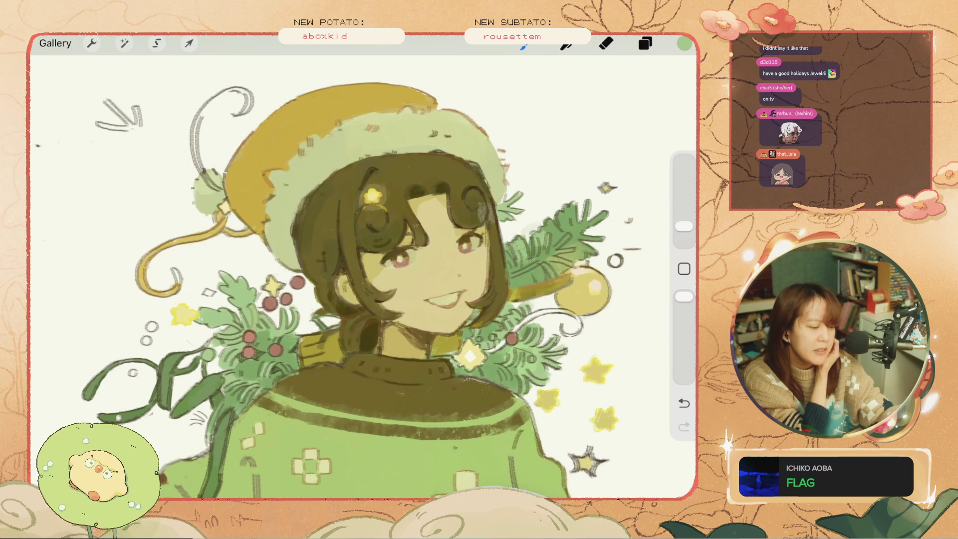
{"action": "key", "text": "ctrl+z"}
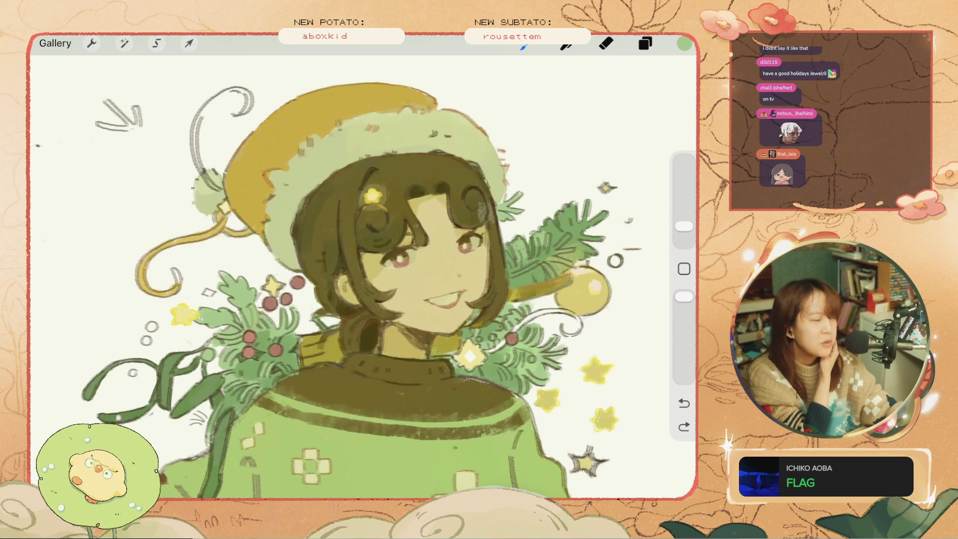
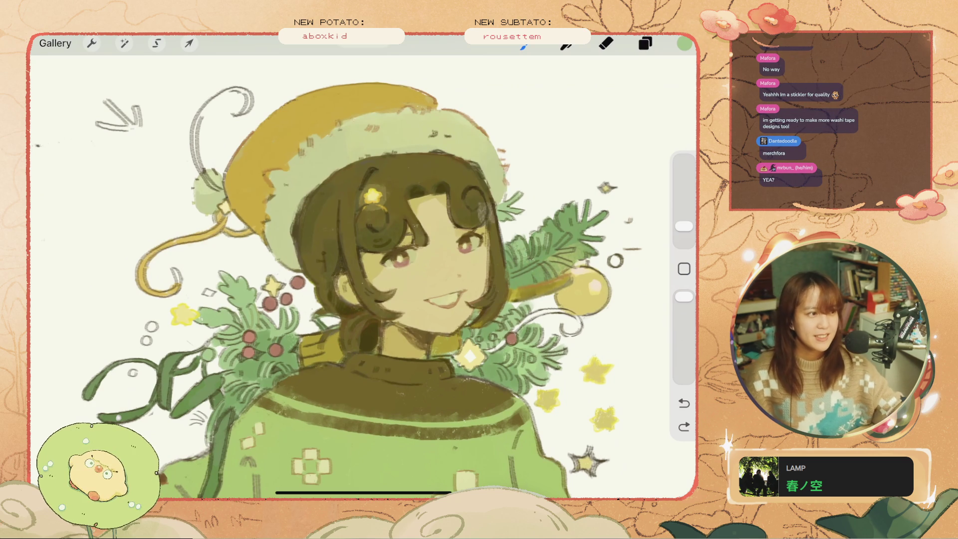
Step: Brush a trial green blush onto the girl's cheek, then undo it
{"action": "left_click_drag", "start_coordinate": [462, 268], "coordinate": [467, 297]}
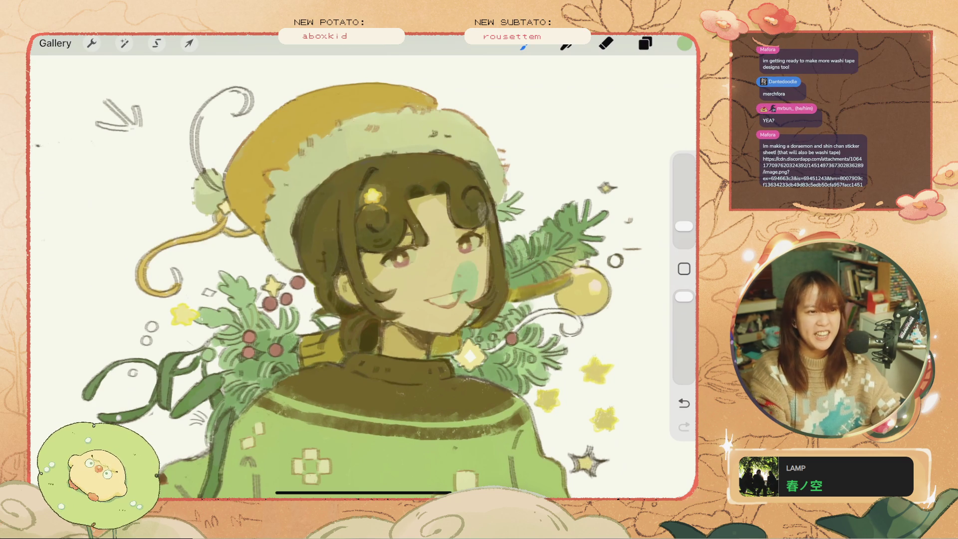
{"action": "key", "text": "ctrl+z"}
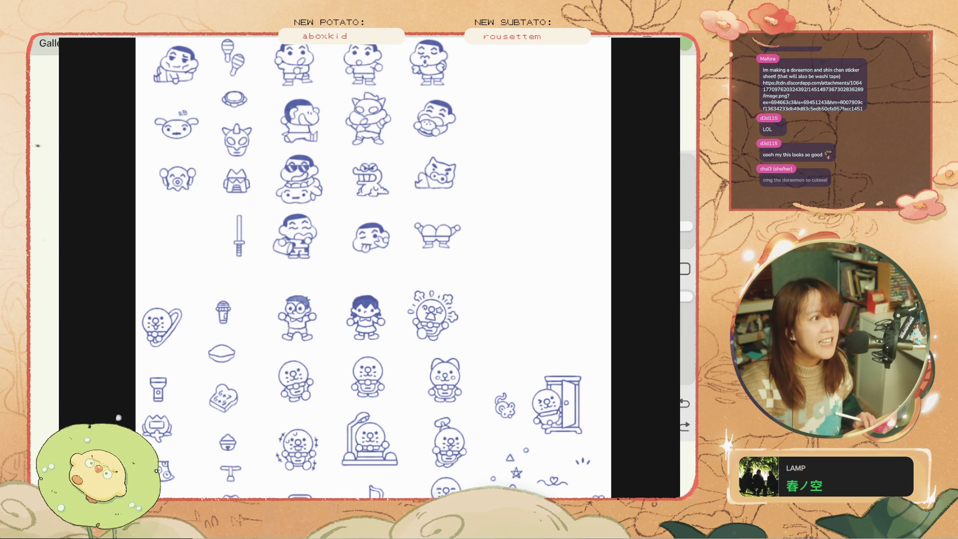
{"action": "left_click", "coordinate": [439, 391]}
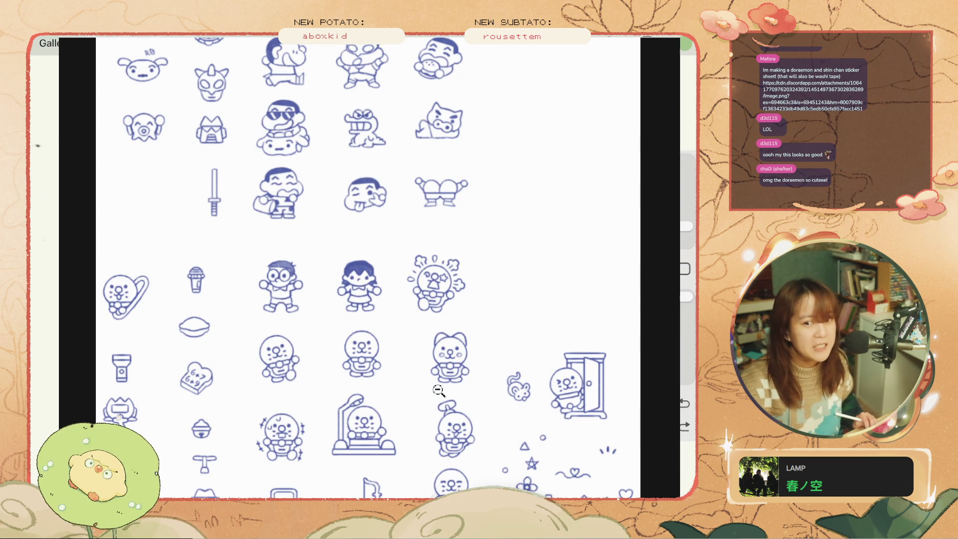
{"action": "left_click", "coordinate": [437, 399], "text": "alt"}
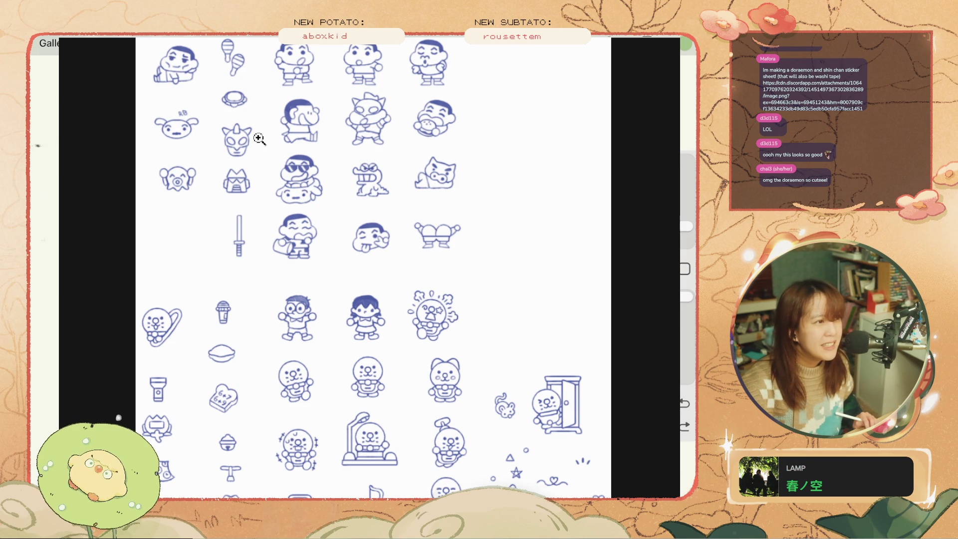
{"action": "left_click", "coordinate": [313, 114]}
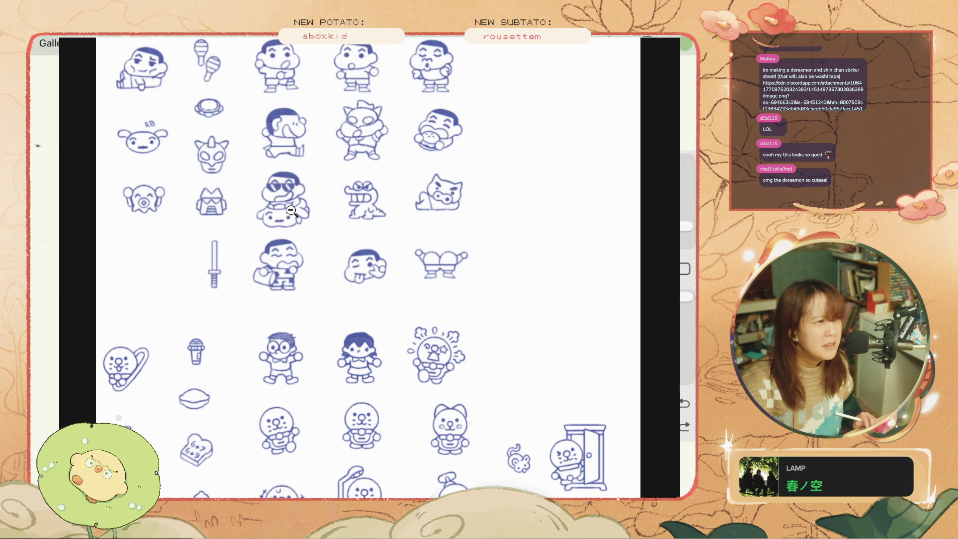
{"action": "scroll", "coordinate": [292, 210], "scroll_direction": "down", "scroll_amount": 2}
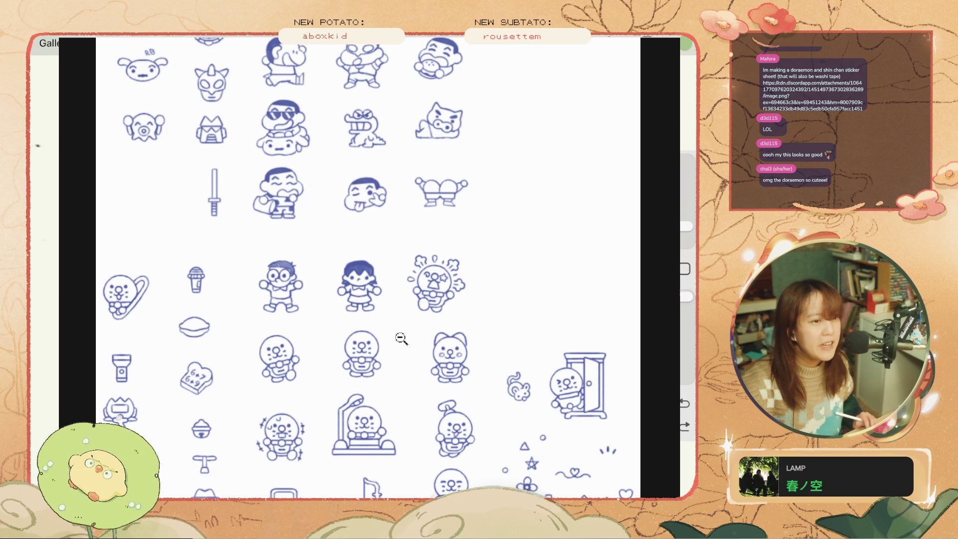
{"action": "scroll", "coordinate": [403, 338], "scroll_direction": "up", "scroll_amount": 2}
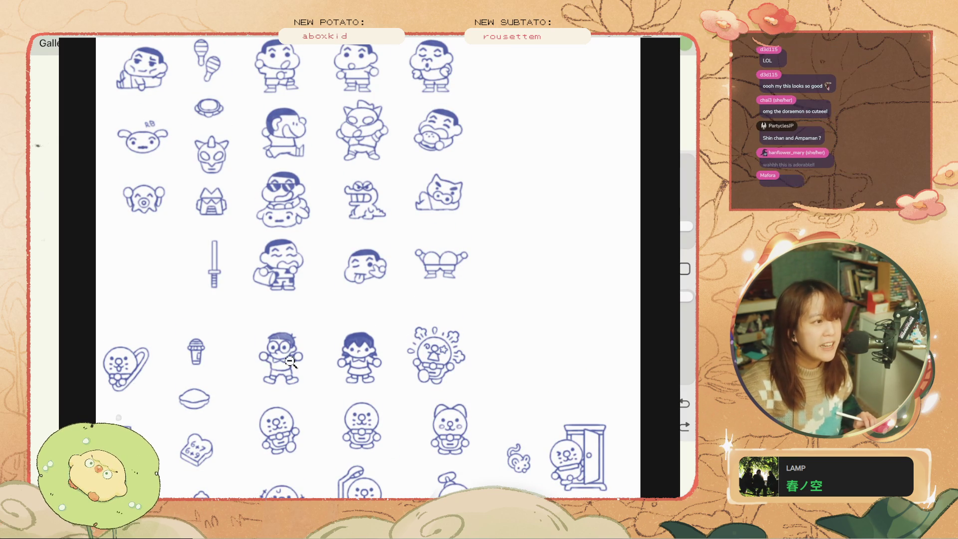
{"action": "scroll", "coordinate": [292, 362], "scroll_direction": "down", "scroll_amount": 2}
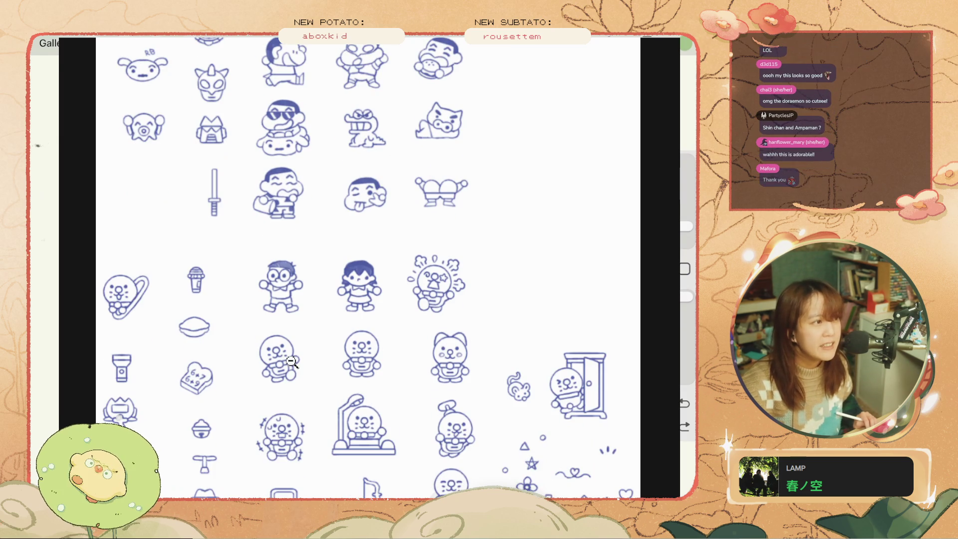
{"action": "left_click", "coordinate": [254, 419], "text": "alt"}
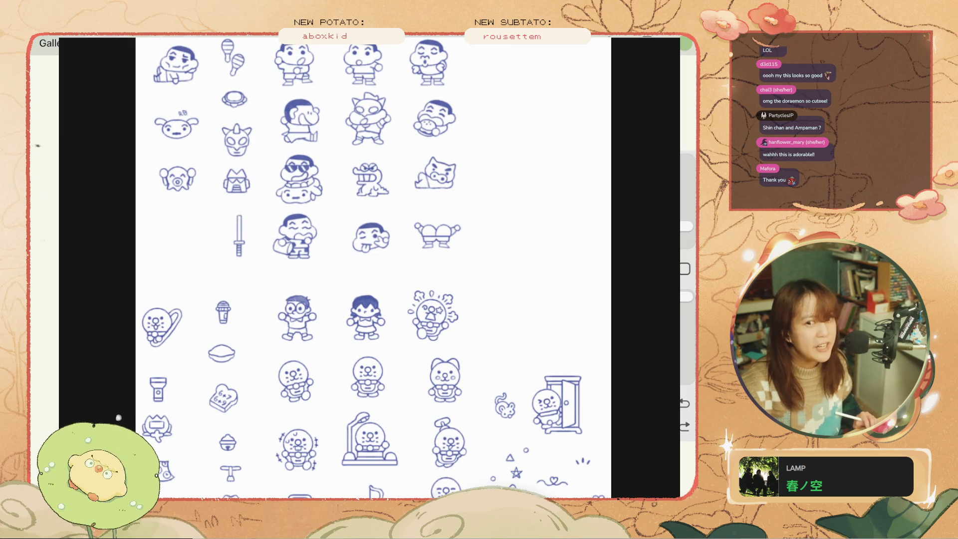
{"action": "left_click", "coordinate": [382, 375]}
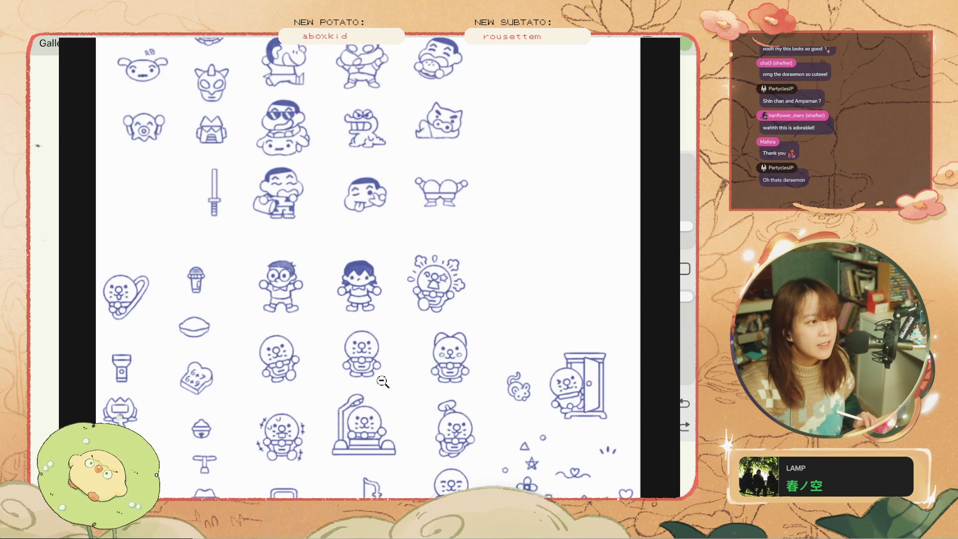
{"action": "left_click", "coordinate": [383, 381]}
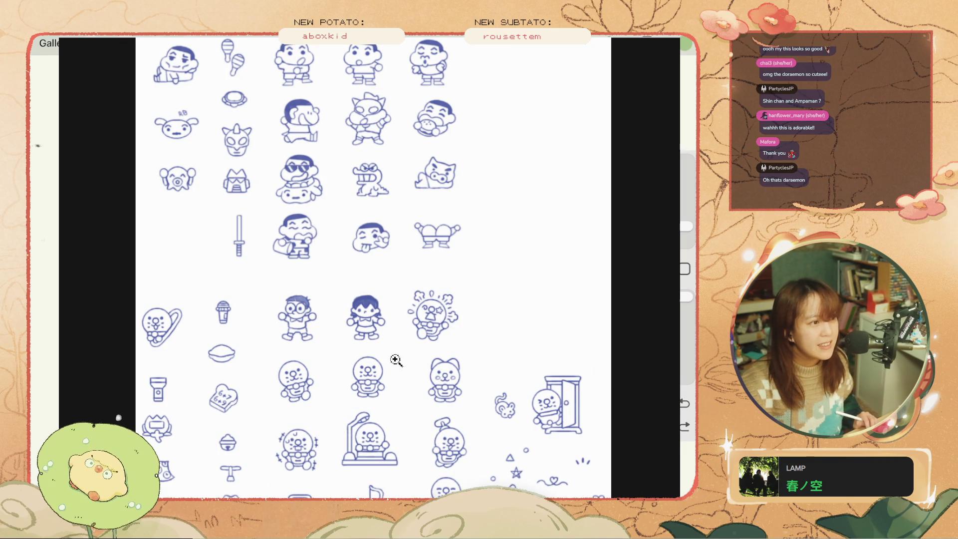
{"action": "left_click", "coordinate": [436, 320]}
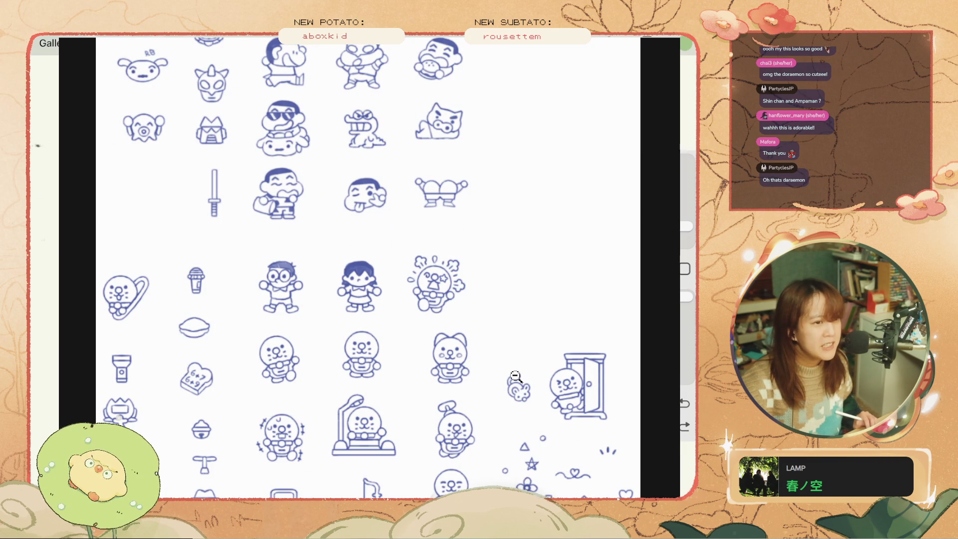
{"action": "scroll", "coordinate": [629, 350], "scroll_direction": "up", "scroll_amount": 3}
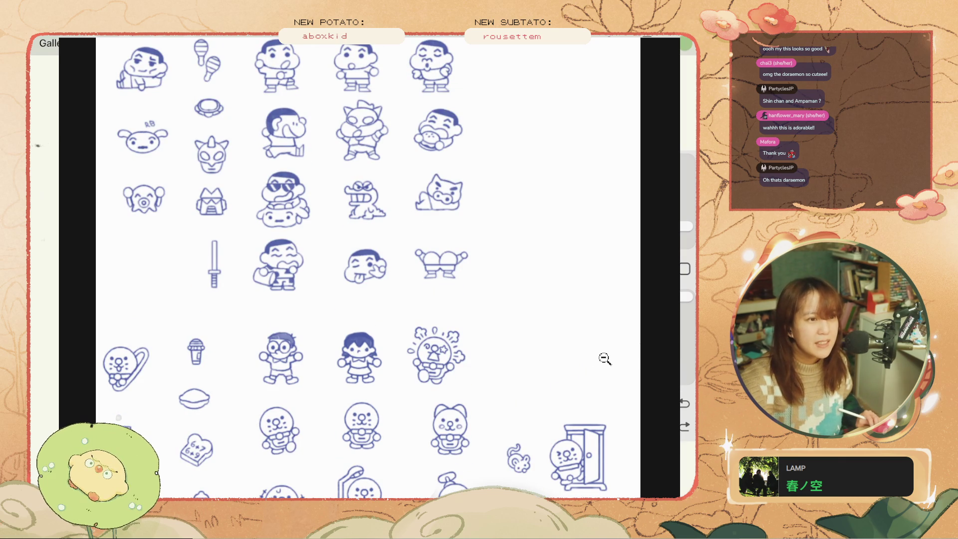
{"action": "scroll", "coordinate": [605, 358], "scroll_direction": "down", "scroll_amount": 3}
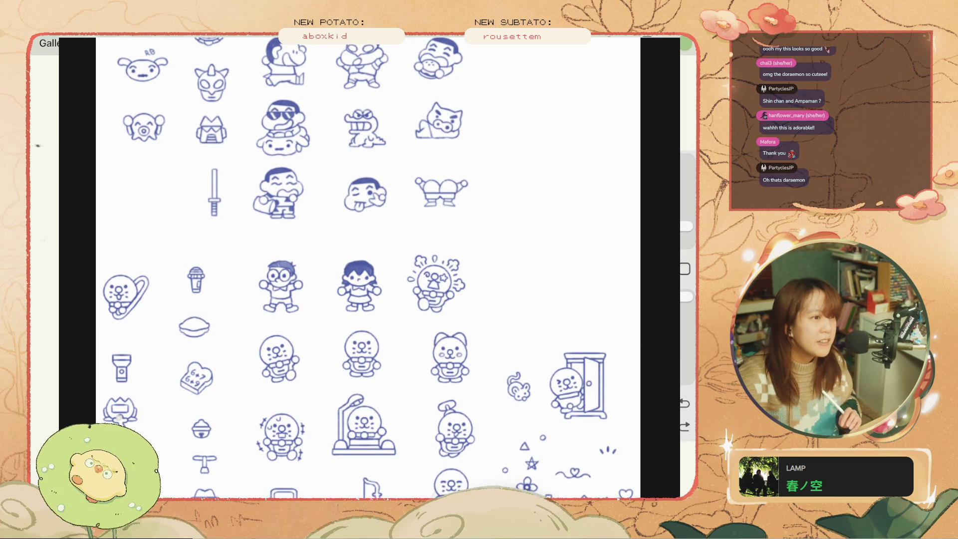
{"action": "scroll", "coordinate": [349, 270], "scroll_direction": "down", "scroll_amount": 3}
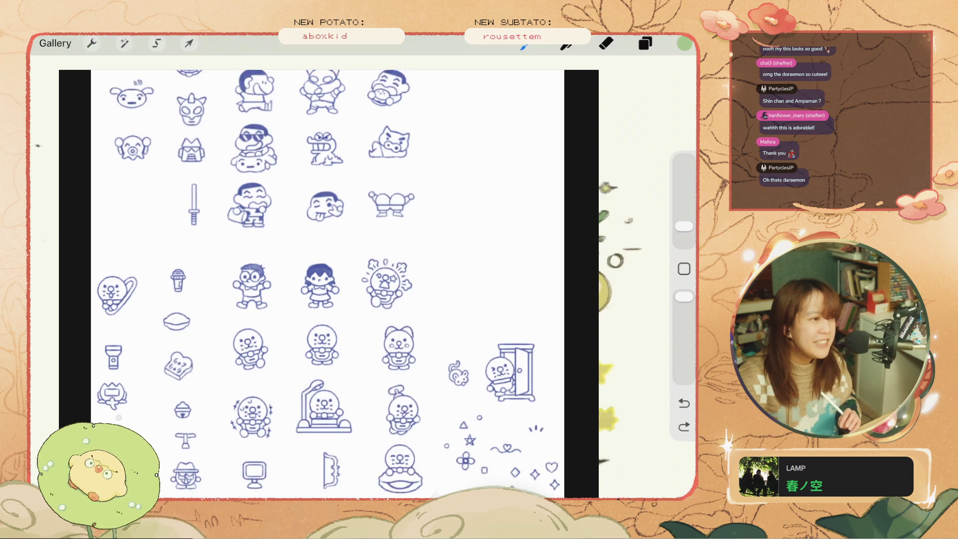
Step: Scroll the sticker sheet, then magnify the Shin-chan doodles about 3x
{"action": "scroll", "coordinate": [359, 289], "scroll_direction": "left", "scroll_amount": 1}
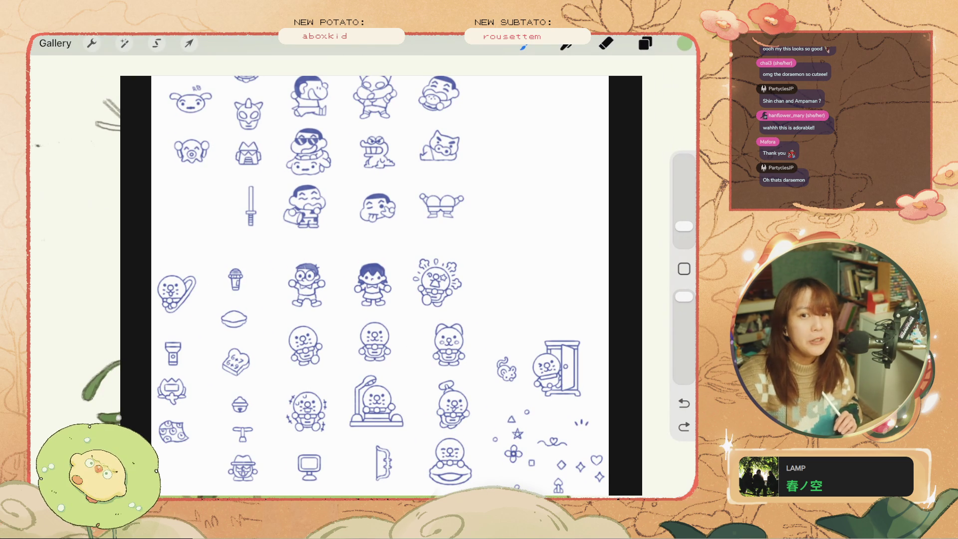
{"action": "scroll", "coordinate": [379, 285], "scroll_direction": "up", "scroll_amount": 2}
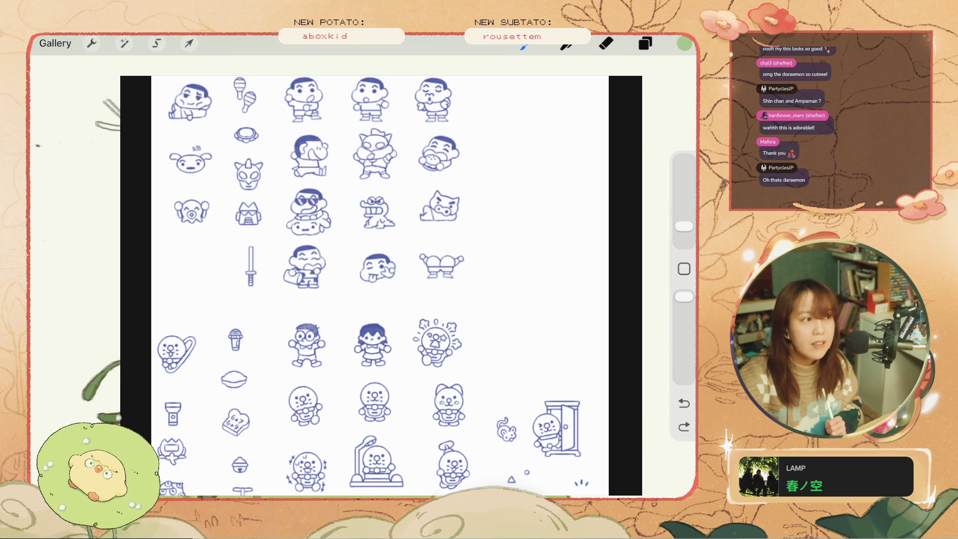
{"action": "scroll", "coordinate": [370, 285], "scroll_direction": "down", "scroll_amount": 2}
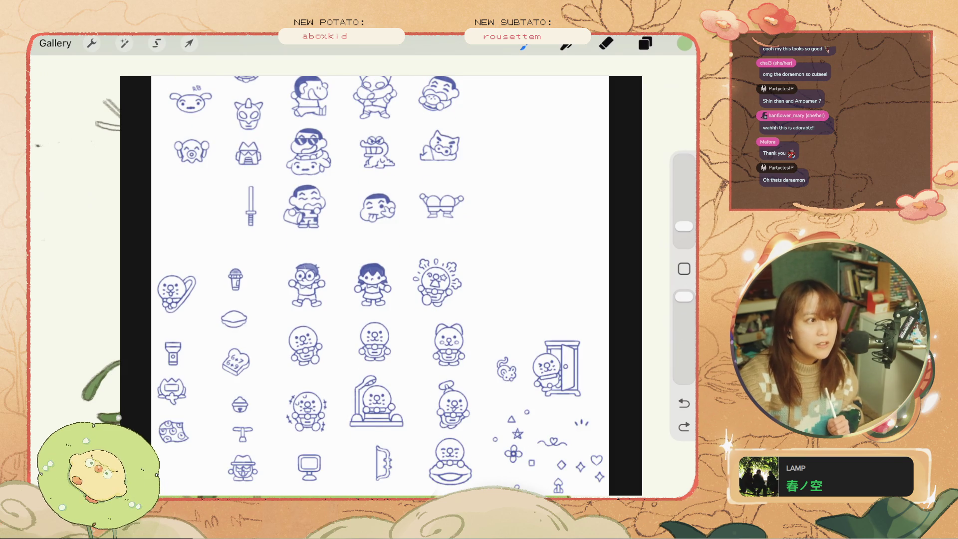
{"action": "scroll", "coordinate": [370, 284], "scroll_direction": "up", "scroll_amount": 2}
{"action": "scroll", "coordinate": [379, 284], "scroll_direction": "down", "scroll_amount": 2}
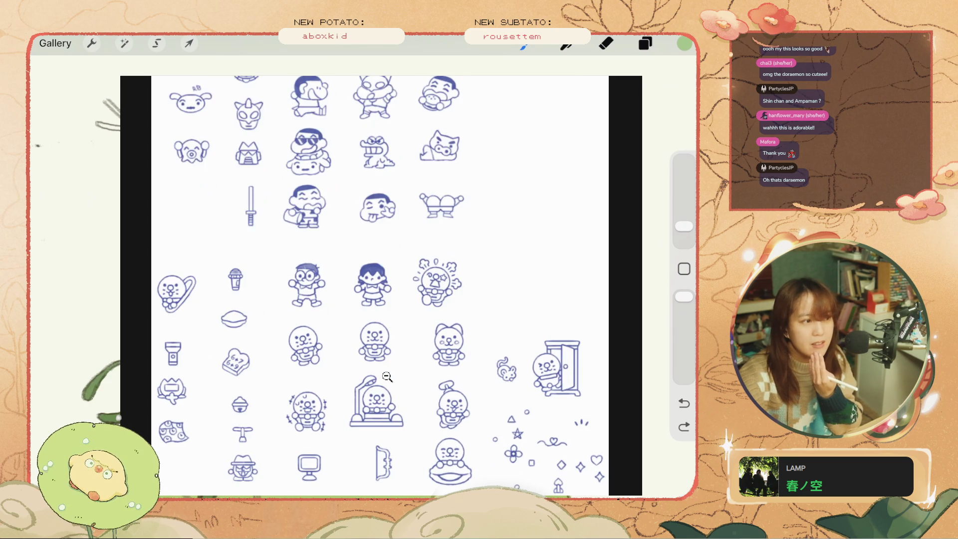
{"action": "scroll", "coordinate": [428, 372], "scroll_direction": "up", "scroll_amount": 2}
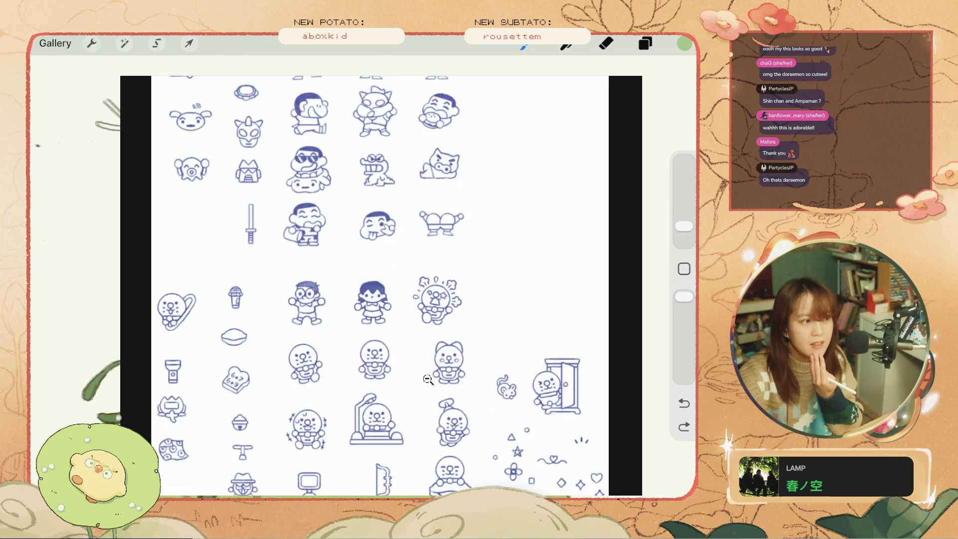
{"action": "scroll", "coordinate": [428, 370], "scroll_direction": "down", "scroll_amount": 2}
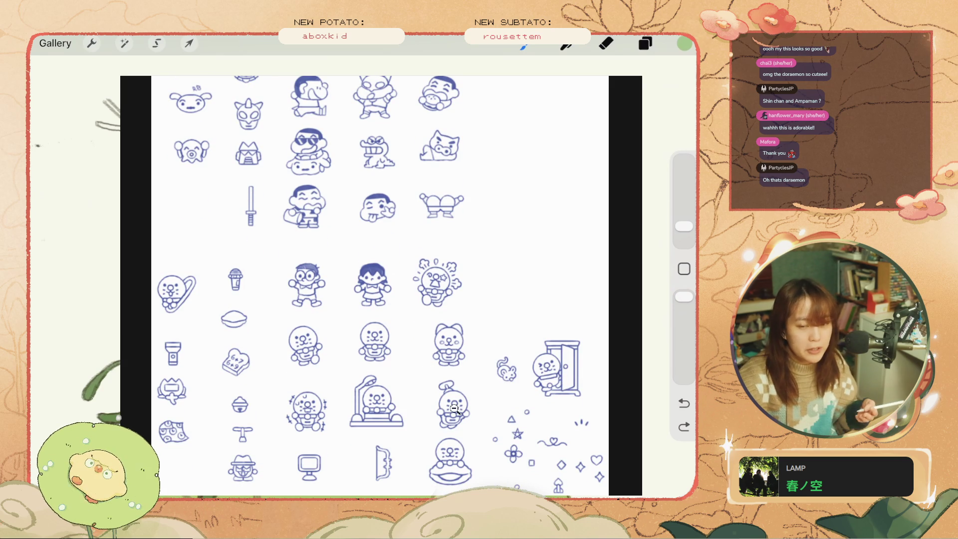
{"action": "left_click", "coordinate": [430, 430]}
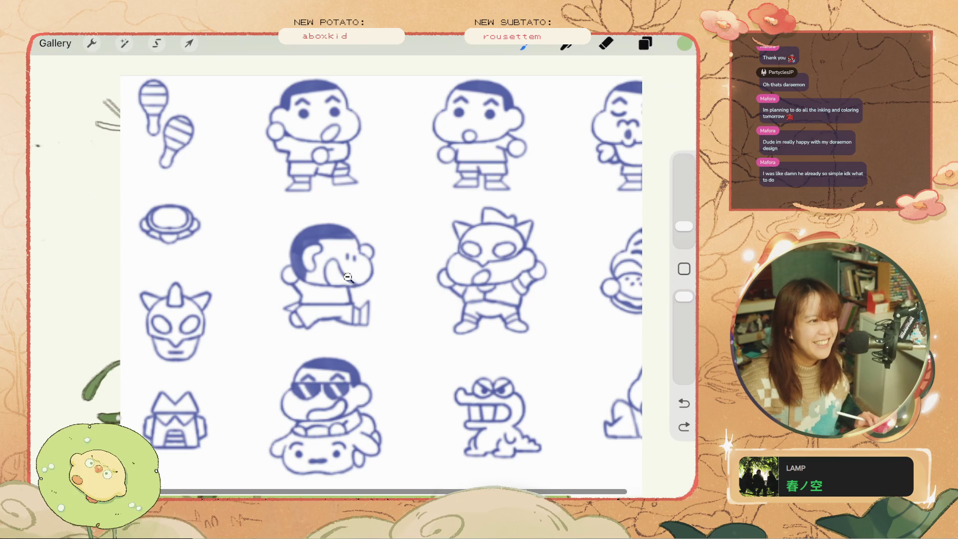
Step: Scroll around the Doraemon and Shin-chan doodle reference sheet to study the sketches
{"action": "scroll", "coordinate": [364, 292], "scroll_direction": "down", "scroll_amount": 10}
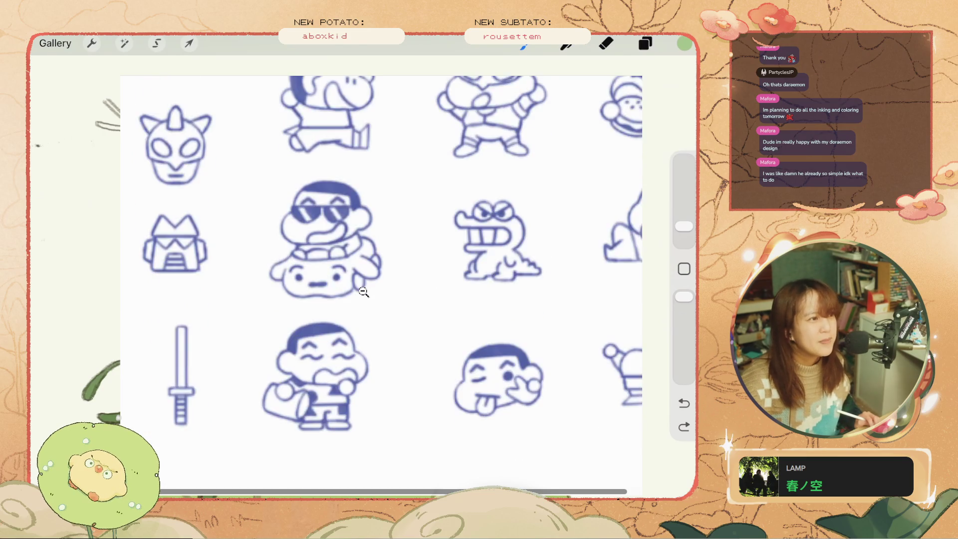
{"action": "scroll", "coordinate": [364, 292], "scroll_direction": "down", "scroll_amount": 5}
{"action": "scroll", "coordinate": [363, 280], "scroll_direction": "up", "scroll_amount": 2}
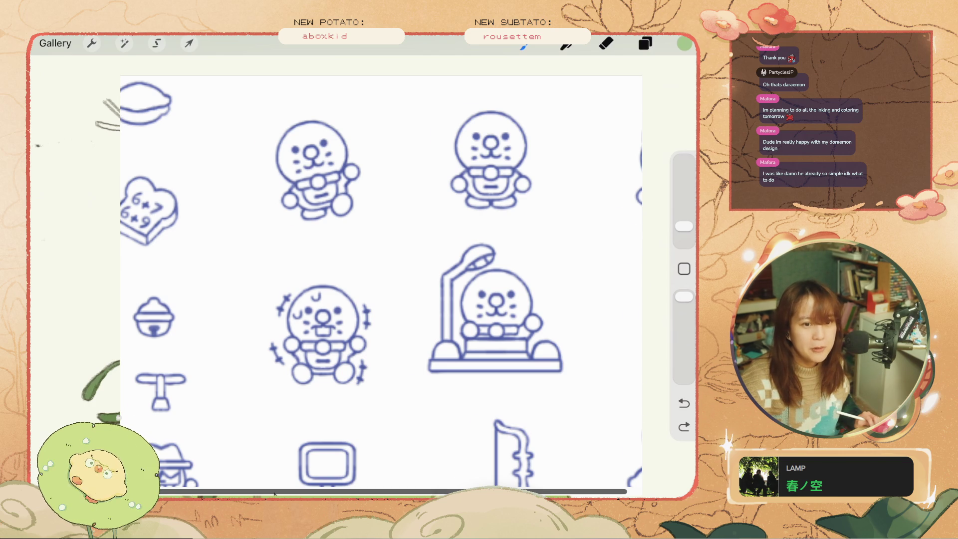
{"action": "scroll", "coordinate": [274, 493], "scroll_direction": "right", "scroll_amount": 5}
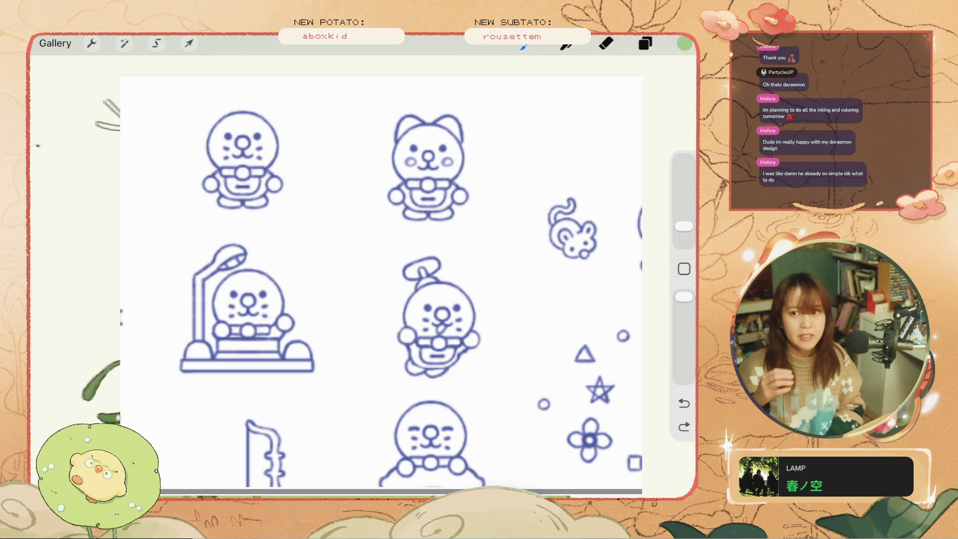
{"action": "scroll", "coordinate": [381, 282], "scroll_direction": "down", "scroll_amount": 2}
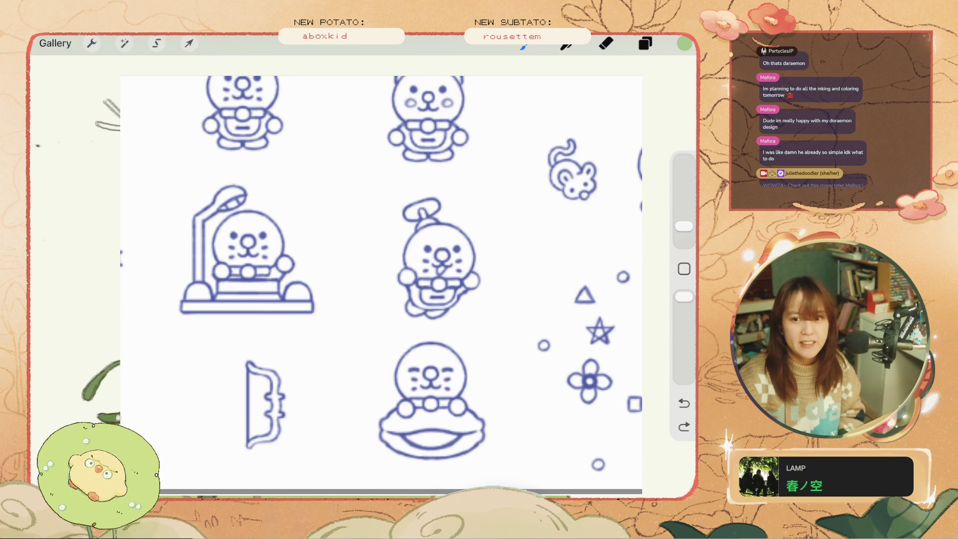
{"action": "scroll", "coordinate": [381, 282], "scroll_direction": "up", "scroll_amount": 4}
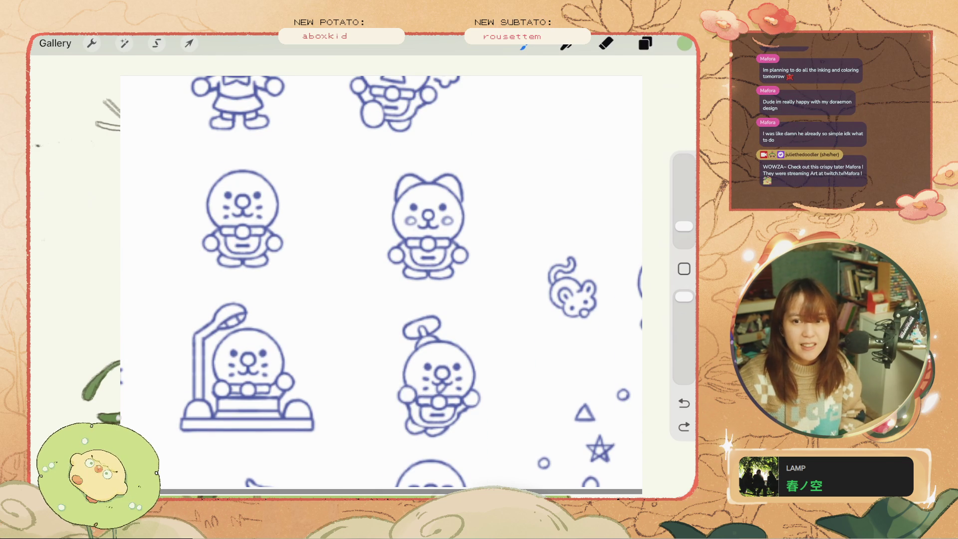
{"action": "scroll", "coordinate": [381, 282], "scroll_direction": "up", "scroll_amount": 6}
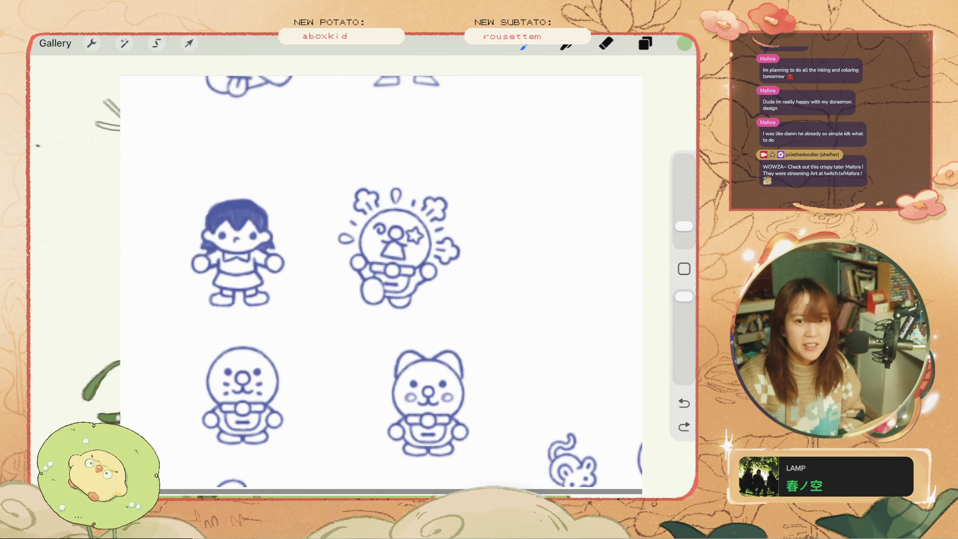
{"action": "scroll", "coordinate": [400, 233], "scroll_direction": "down", "scroll_amount": 2}
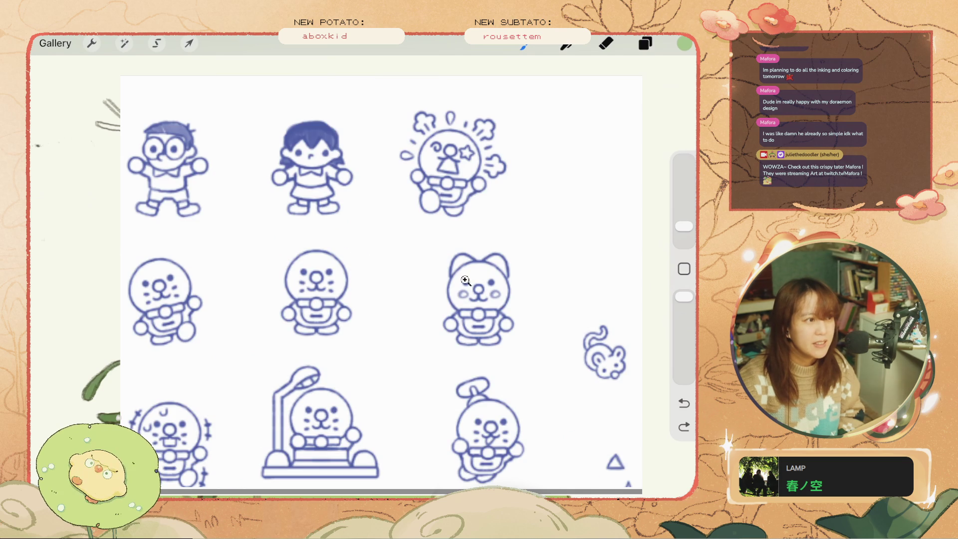
{"action": "scroll", "coordinate": [485, 172], "scroll_direction": "up", "scroll_amount": 5}
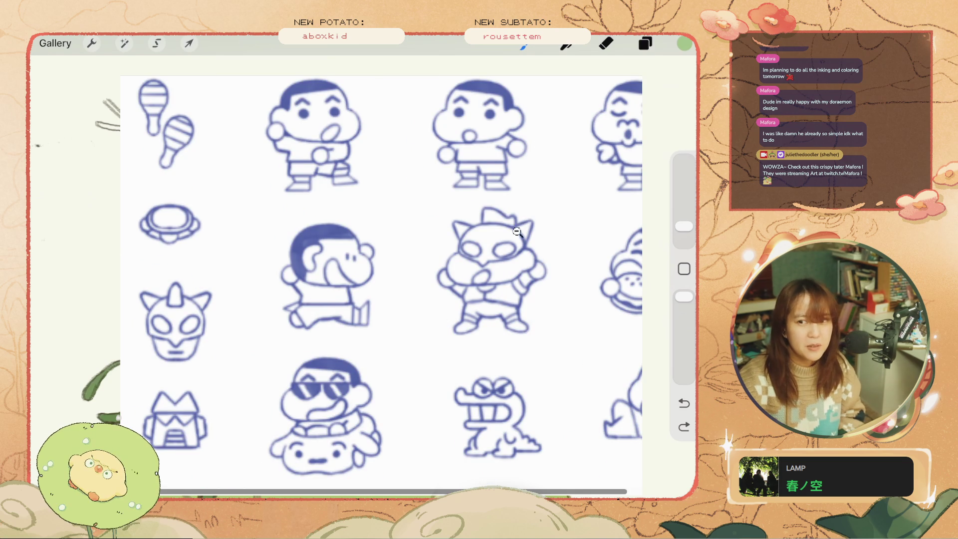
{"action": "scroll", "coordinate": [519, 232], "scroll_direction": "down", "scroll_amount": 20}
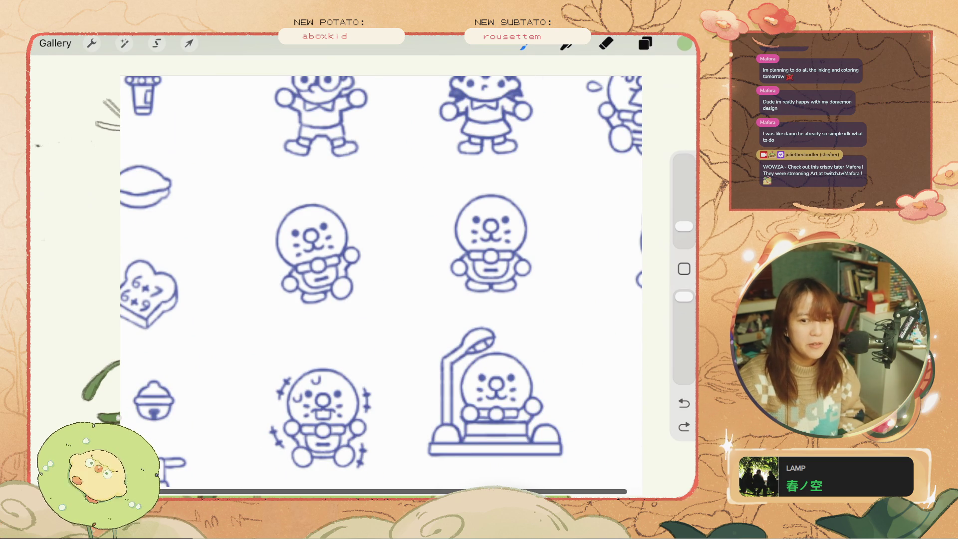
{"action": "scroll", "coordinate": [577, 295], "scroll_direction": "right", "scroll_amount": 8}
{"action": "scroll", "coordinate": [567, 154], "scroll_direction": "right", "scroll_amount": 1}
{"action": "scroll", "coordinate": [475, 300], "scroll_direction": "up", "scroll_amount": 6}
{"action": "scroll", "coordinate": [467, 324], "scroll_direction": "down", "scroll_amount": 2}
{"action": "scroll", "coordinate": [467, 323], "scroll_direction": "down", "scroll_amount": 2}
{"action": "scroll", "coordinate": [467, 324], "scroll_direction": "down", "scroll_amount": 2}
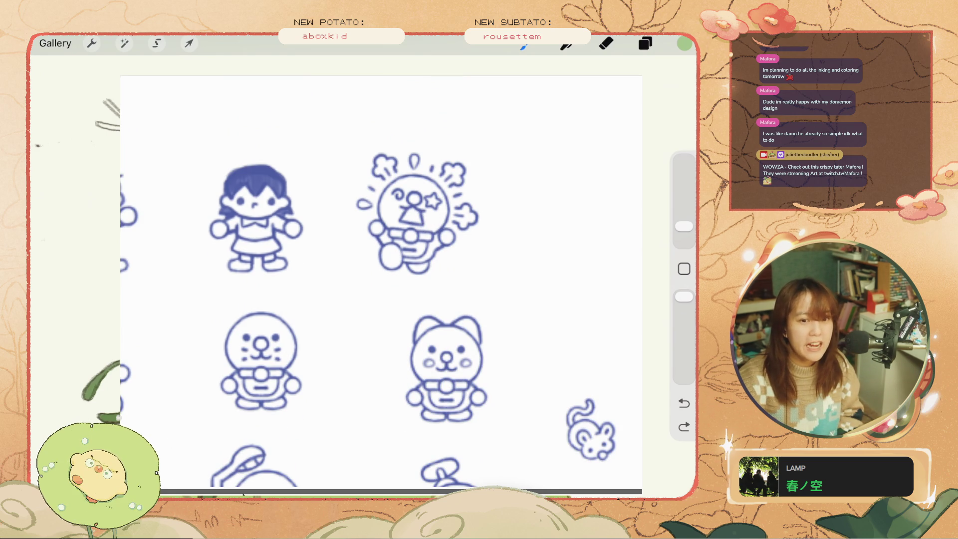
{"action": "scroll", "coordinate": [242, 477], "scroll_direction": "left", "scroll_amount": 5}
{"action": "scroll", "coordinate": [126, 299], "scroll_direction": "left", "scroll_amount": 3}
{"action": "scroll", "coordinate": [126, 299], "scroll_direction": "down", "scroll_amount": 5}
{"action": "scroll", "coordinate": [352, 352], "scroll_direction": "up", "scroll_amount": 7}
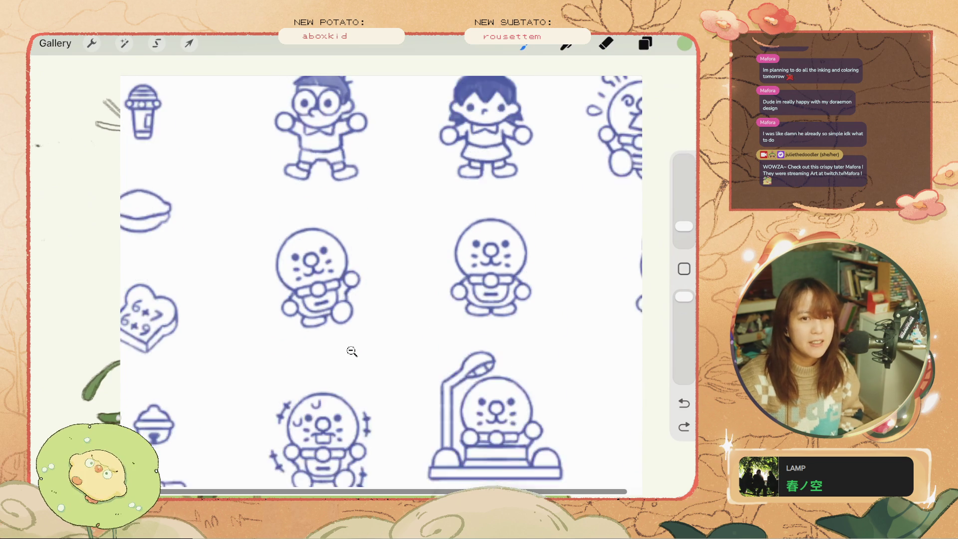
{"action": "scroll", "coordinate": [350, 350], "scroll_direction": "down", "scroll_amount": 4}
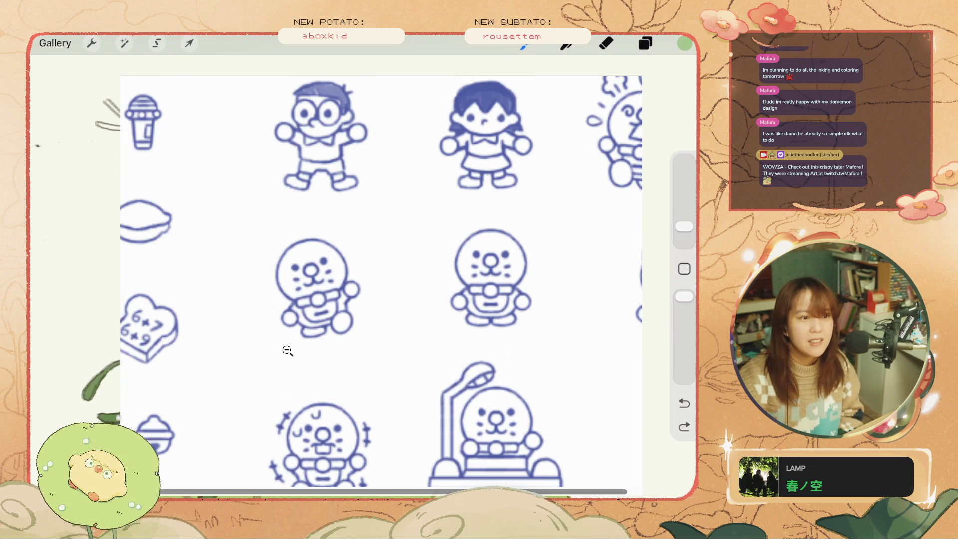
{"action": "scroll", "coordinate": [469, 280], "scroll_direction": "up", "scroll_amount": 6}
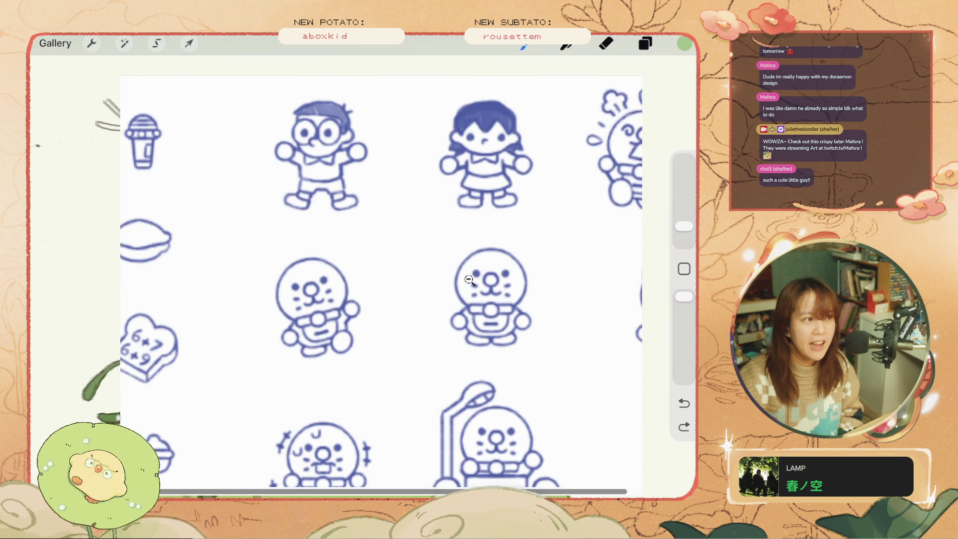
{"action": "scroll", "coordinate": [470, 280], "scroll_direction": "down", "scroll_amount": 10}
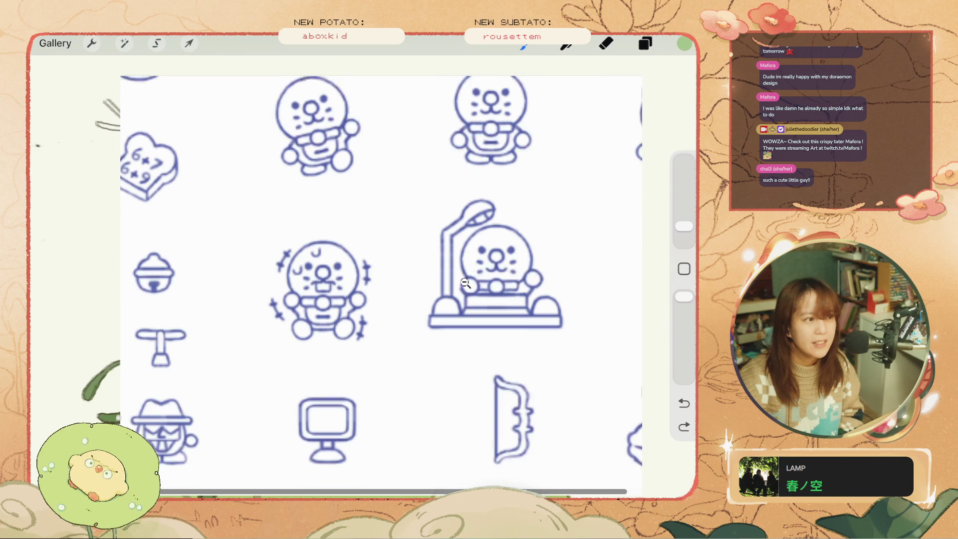
{"action": "scroll", "coordinate": [465, 283], "scroll_direction": "up", "scroll_amount": 15}
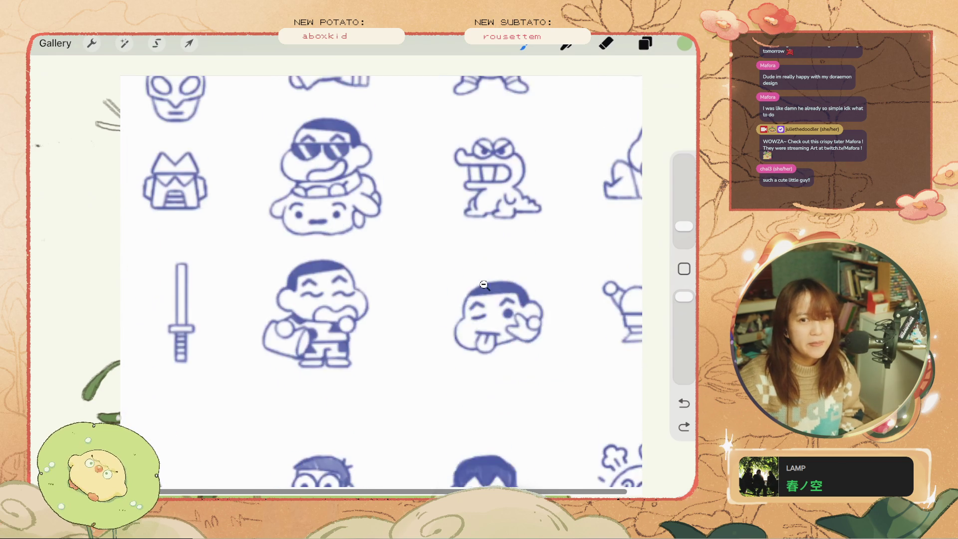
{"action": "scroll", "coordinate": [480, 315], "scroll_direction": "down", "scroll_amount": 3}
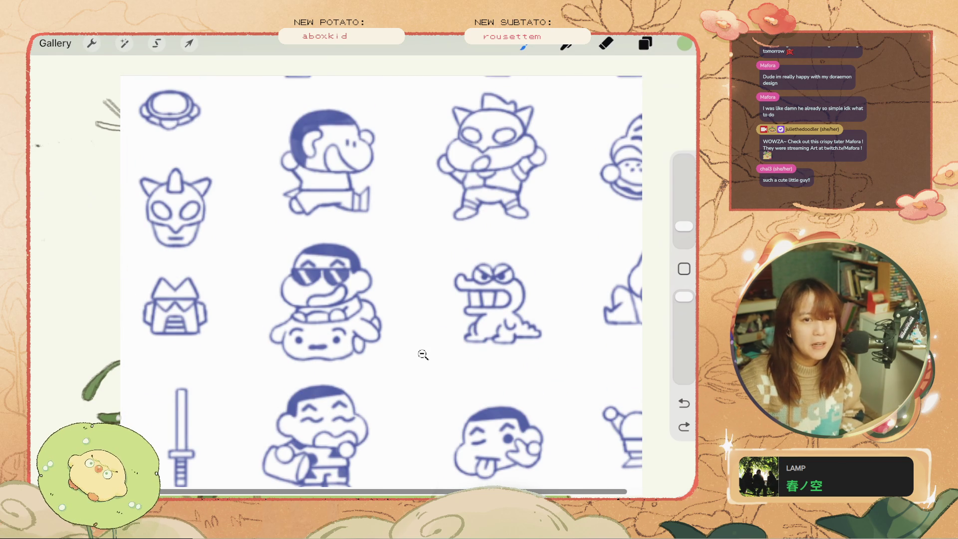
{"action": "scroll", "coordinate": [424, 354], "scroll_direction": "up", "scroll_amount": 3}
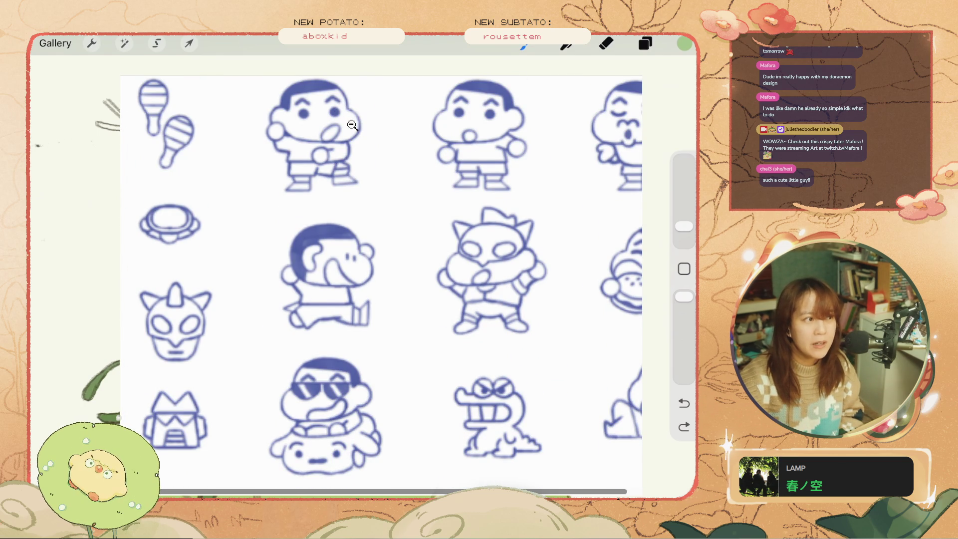
{"action": "scroll", "coordinate": [356, 137], "scroll_direction": "down", "scroll_amount": 2}
{"action": "scroll", "coordinate": [356, 138], "scroll_direction": "down", "scroll_amount": 15}
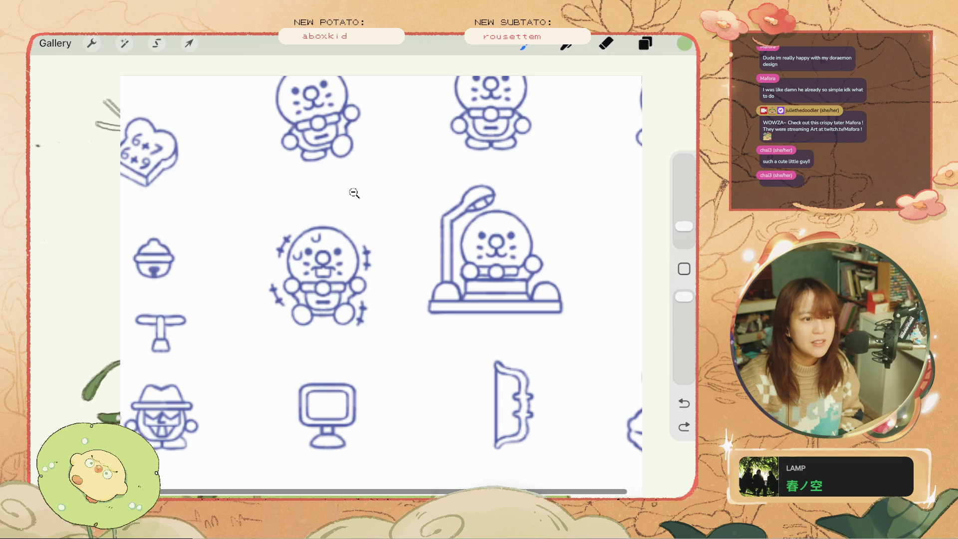
{"action": "scroll", "coordinate": [400, 338], "scroll_direction": "up", "scroll_amount": 4}
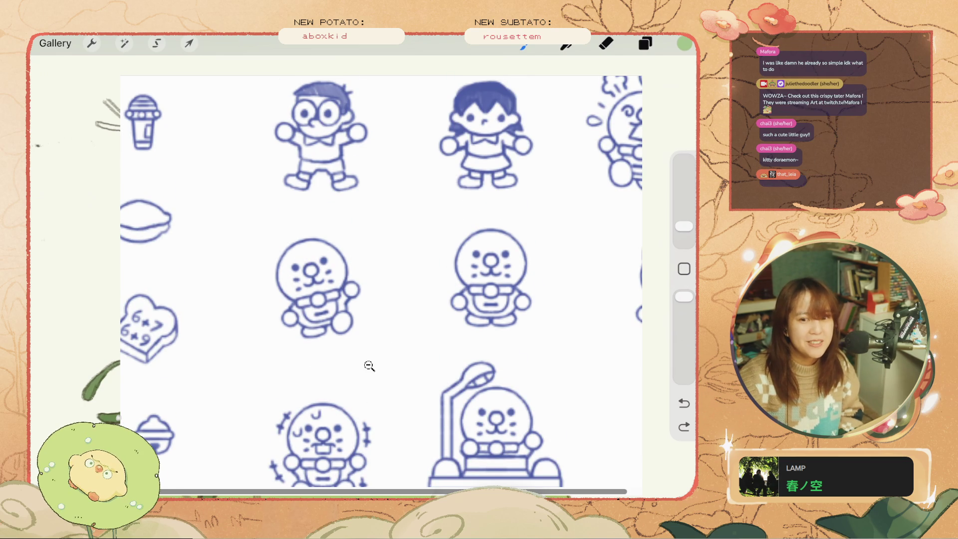
{"action": "scroll", "coordinate": [541, 474], "scroll_direction": "right", "scroll_amount": 5}
{"action": "scroll", "coordinate": [598, 459], "scroll_direction": "down", "scroll_amount": 3}
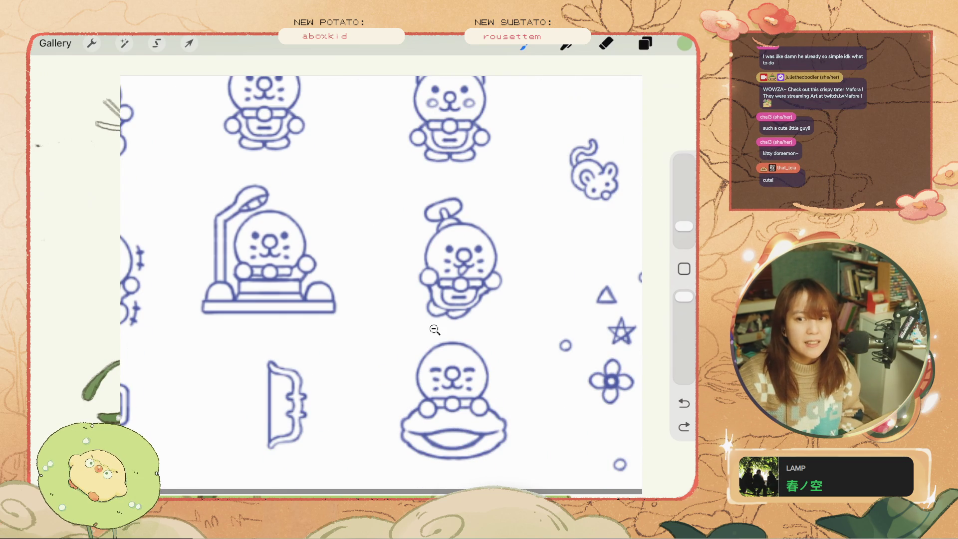
{"action": "scroll", "coordinate": [412, 368], "scroll_direction": "up", "scroll_amount": 3}
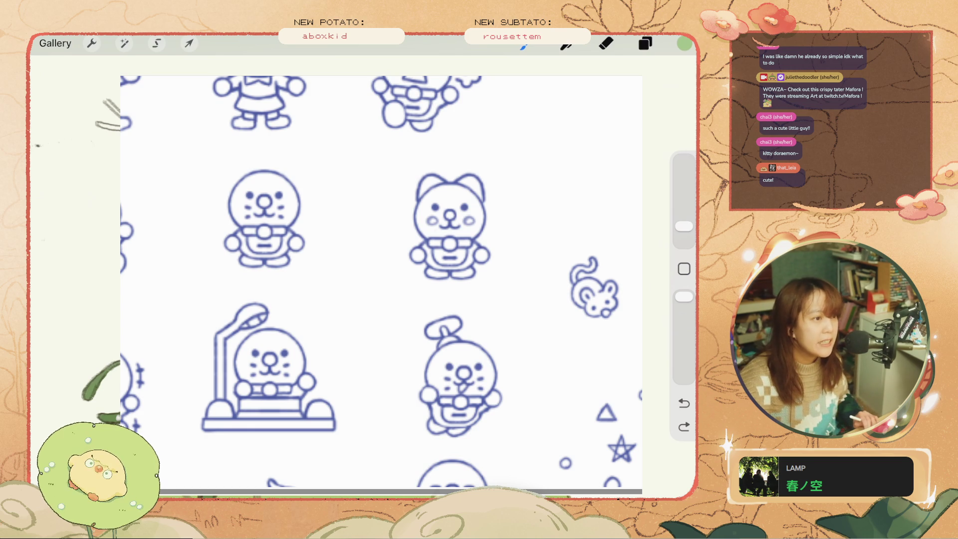
{"action": "scroll", "coordinate": [382, 283], "scroll_direction": "right", "scroll_amount": 5}
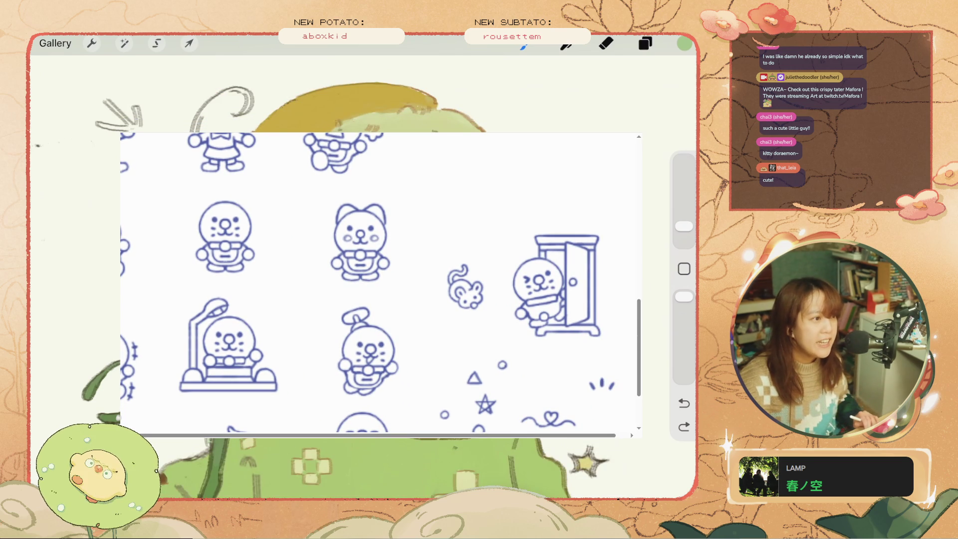
{"action": "scroll", "coordinate": [381, 285], "scroll_direction": "down", "scroll_amount": 5}
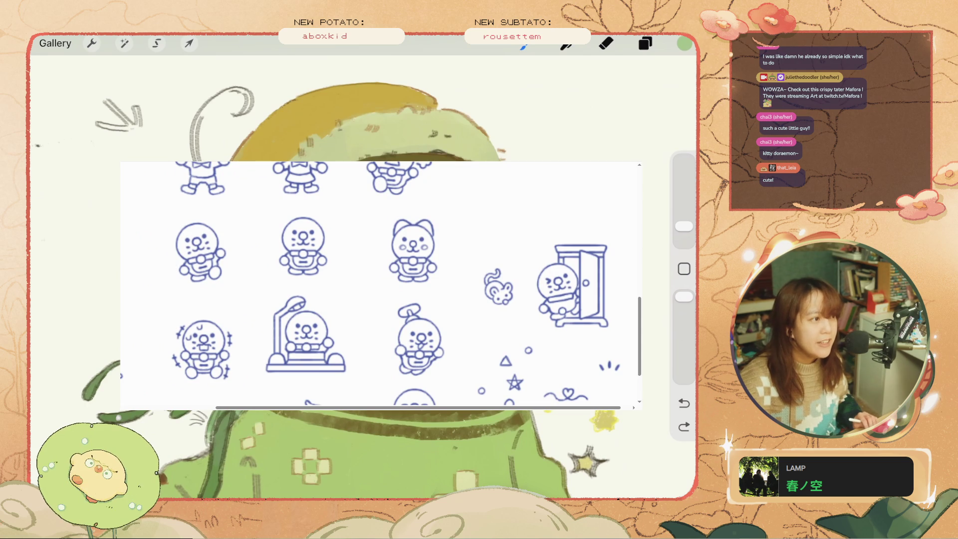
{"action": "scroll", "coordinate": [380, 284], "scroll_direction": "up", "scroll_amount": 5}
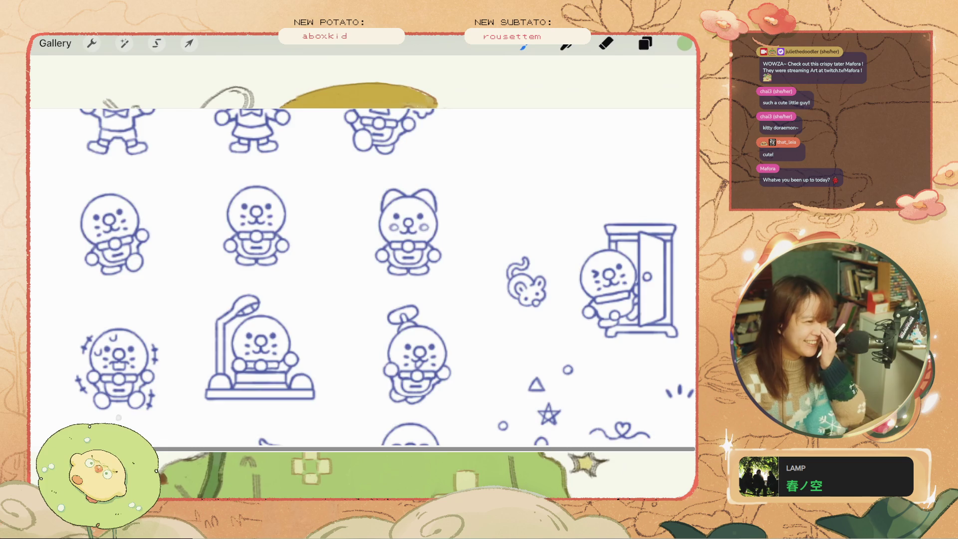
{"action": "scroll", "coordinate": [363, 276], "scroll_direction": "down", "scroll_amount": 5}
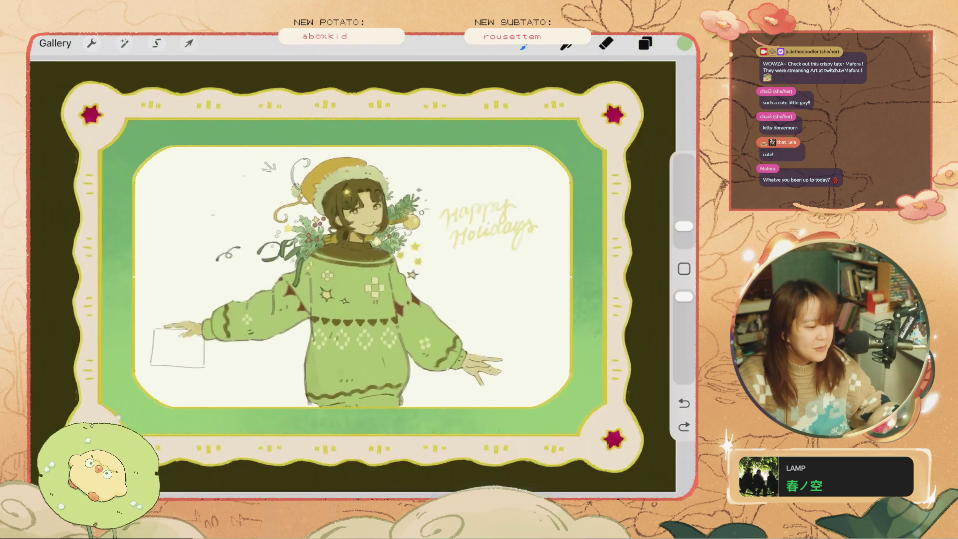
Step: Paint a pale green stroke beside the girl's hat, then undo it
{"action": "scroll", "coordinate": [420, 280], "scroll_direction": "up", "scroll_amount": 5}
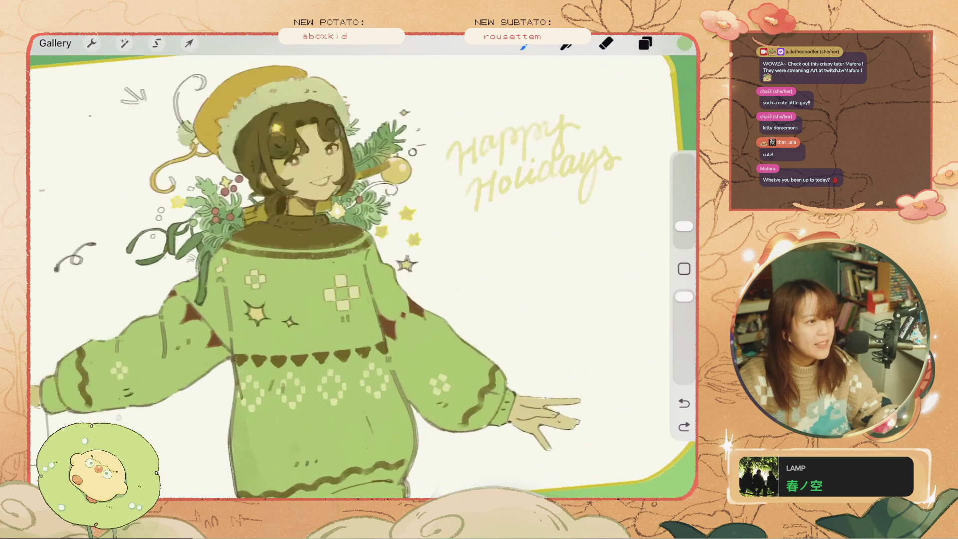
{"action": "scroll", "coordinate": [363, 276], "scroll_direction": "down", "scroll_amount": 5}
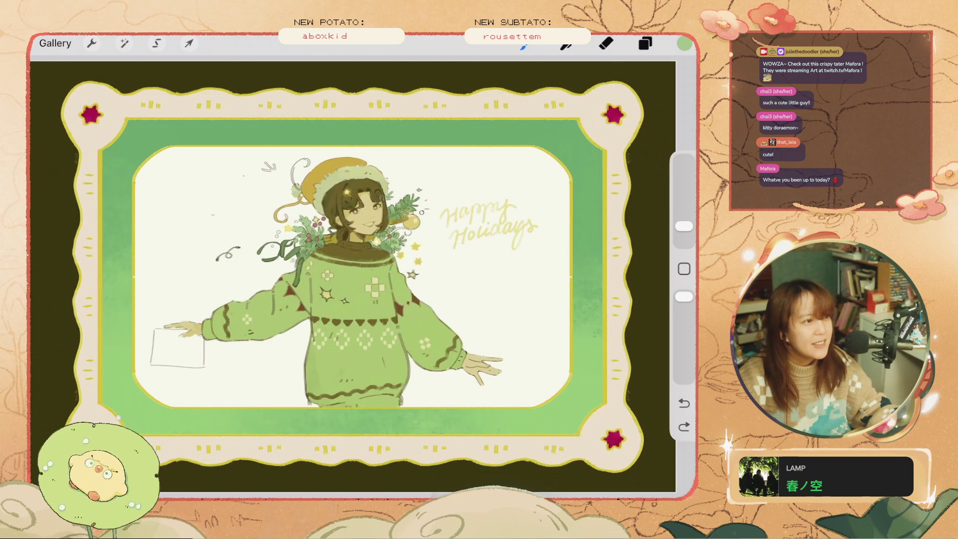
{"action": "scroll", "coordinate": [363, 276], "scroll_direction": "up", "scroll_amount": 3}
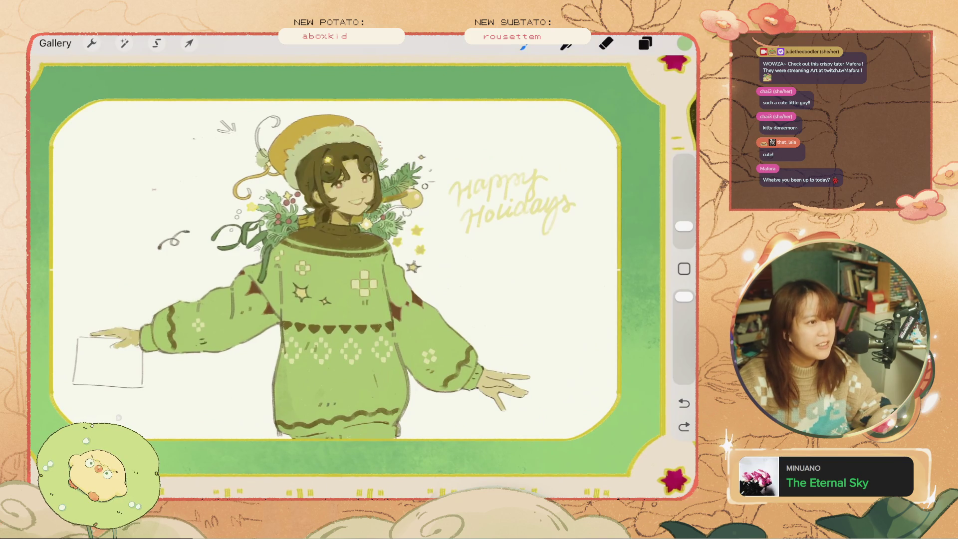
{"action": "scroll", "coordinate": [355, 289], "scroll_direction": "down", "scroll_amount": 5}
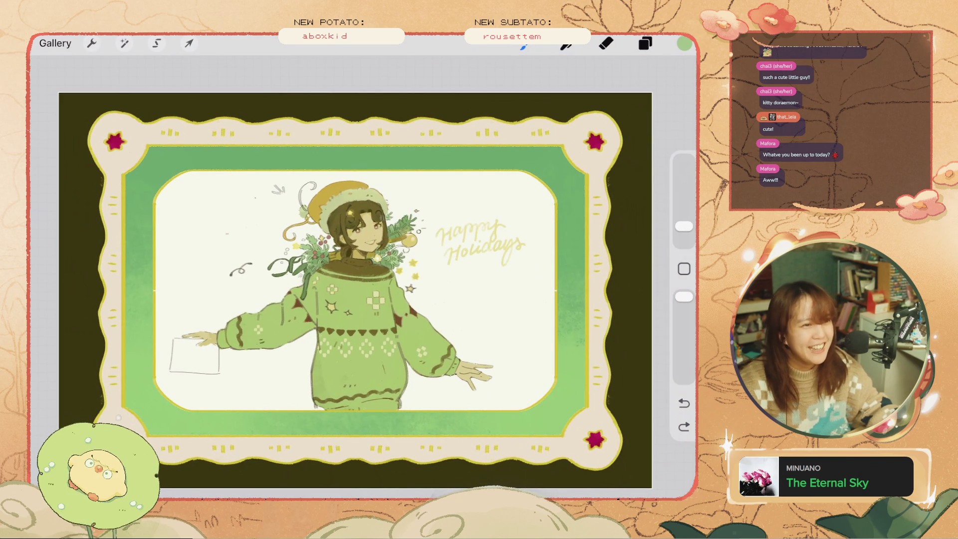
{"action": "scroll", "coordinate": [217, 98], "scroll_direction": "up", "scroll_amount": 5}
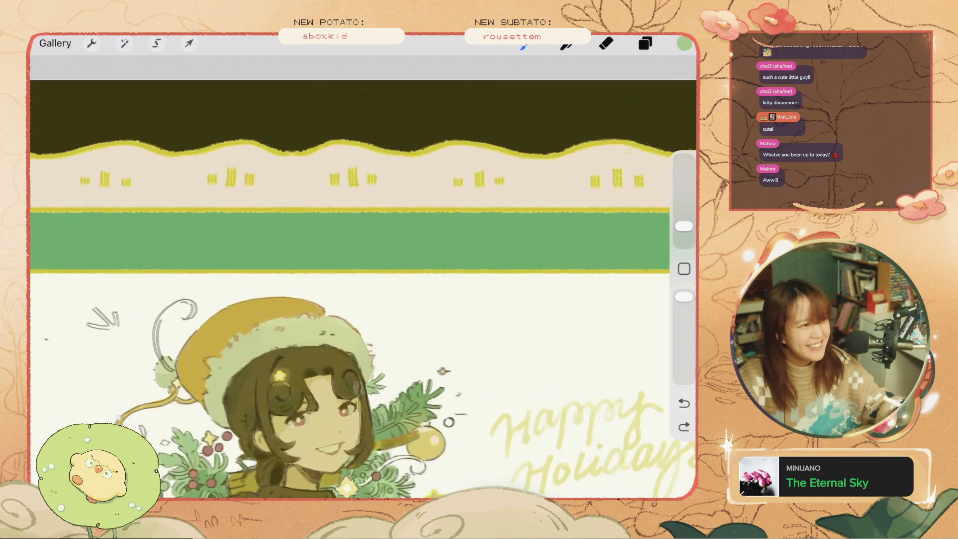
{"action": "left_click_drag", "start_coordinate": [404, 292], "coordinate": [402, 349]}
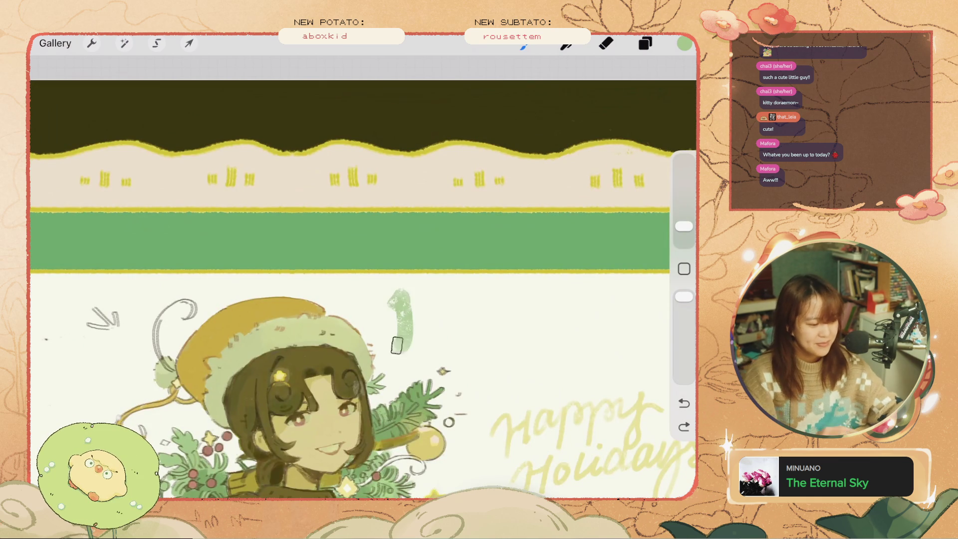
{"action": "scroll", "coordinate": [349, 279], "scroll_direction": "down", "scroll_amount": 5}
{"action": "scroll", "coordinate": [350, 275], "scroll_direction": "up", "scroll_amount": 3}
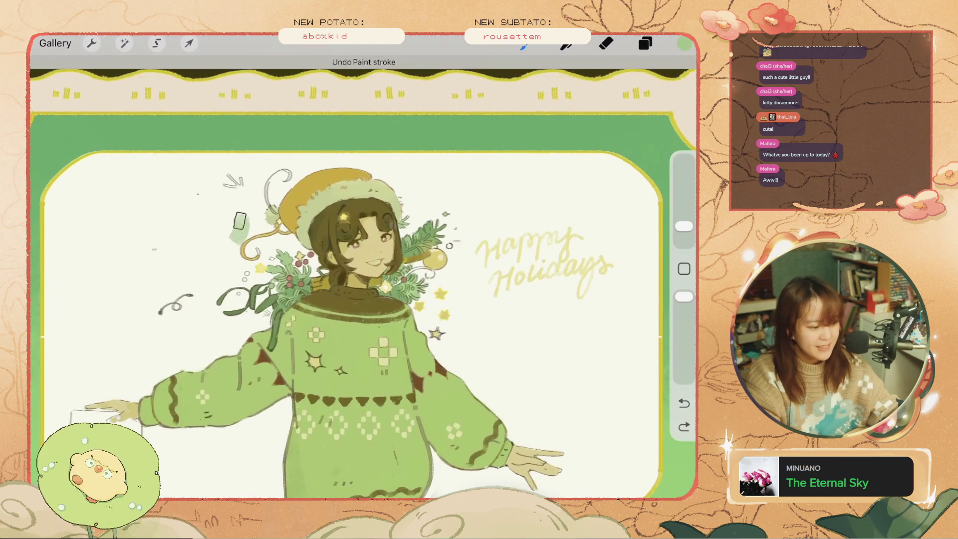
{"action": "key", "text": "ctrl+z"}
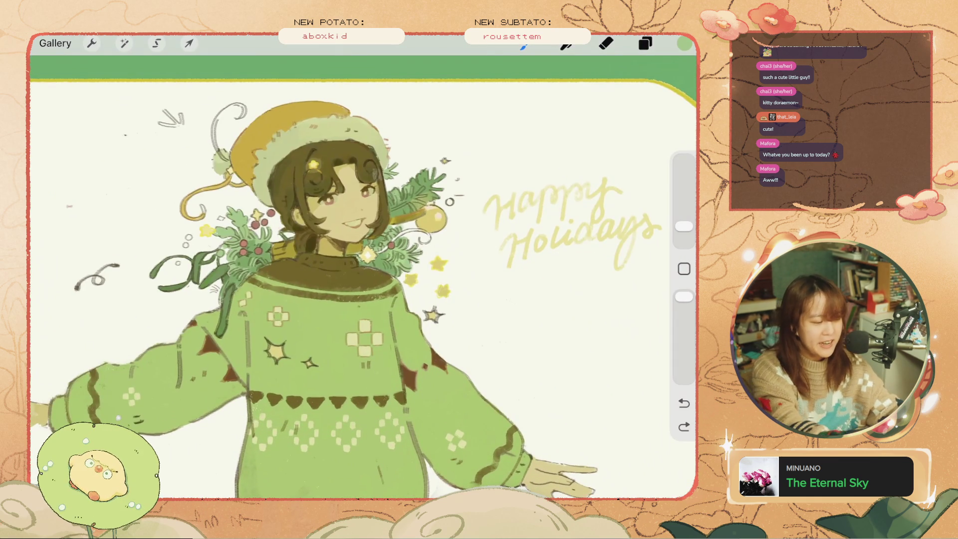
Step: Sample the hat's yellow from the artwork as the painting colour
{"action": "scroll", "coordinate": [289, 245], "scroll_direction": "up", "scroll_amount": 5}
{"action": "left_click", "coordinate": [685, 269]}
{"action": "left_click", "coordinate": [264, 235]}
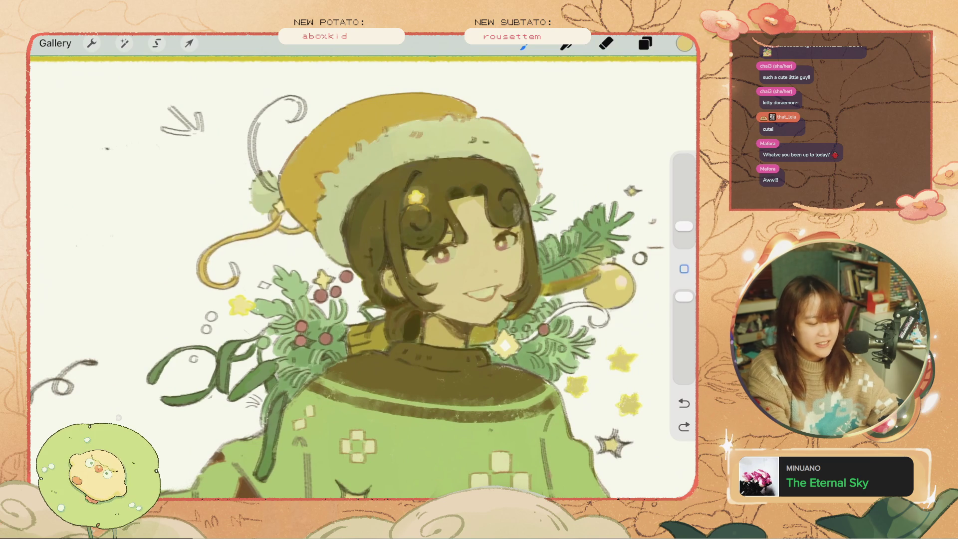
{"action": "scroll", "coordinate": [349, 280], "scroll_direction": "down", "scroll_amount": 5}
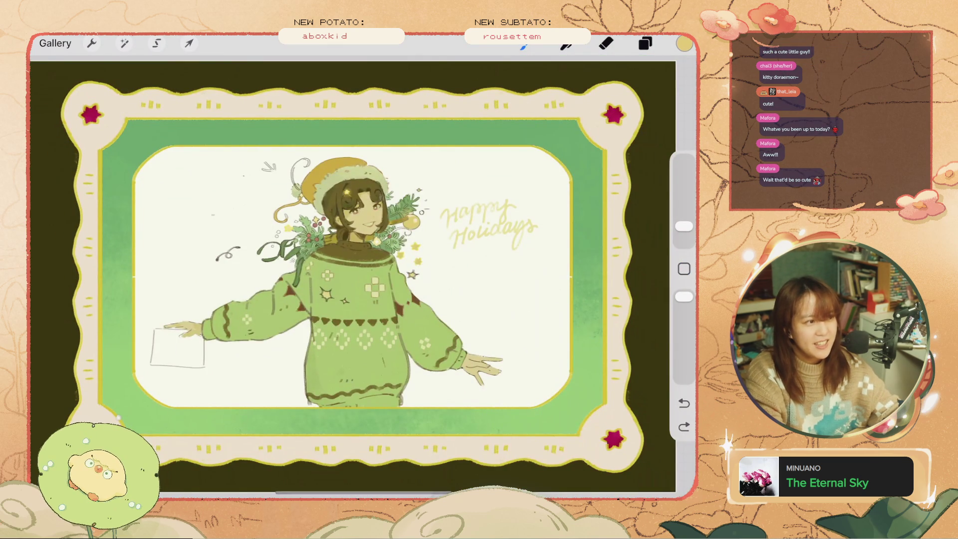
{"action": "scroll", "coordinate": [474, 339], "scroll_direction": "up", "scroll_amount": 3}
{"action": "scroll", "coordinate": [362, 277], "scroll_direction": "down", "scroll_amount": 3}
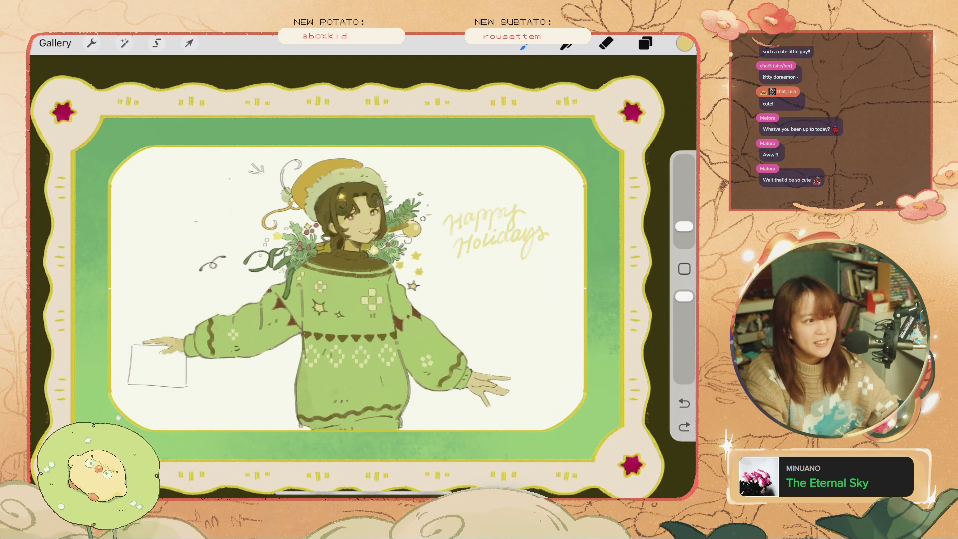
{"action": "scroll", "coordinate": [362, 277], "scroll_direction": "up", "scroll_amount": 2}
{"action": "scroll", "coordinate": [361, 287], "scroll_direction": "up", "scroll_amount": 2}
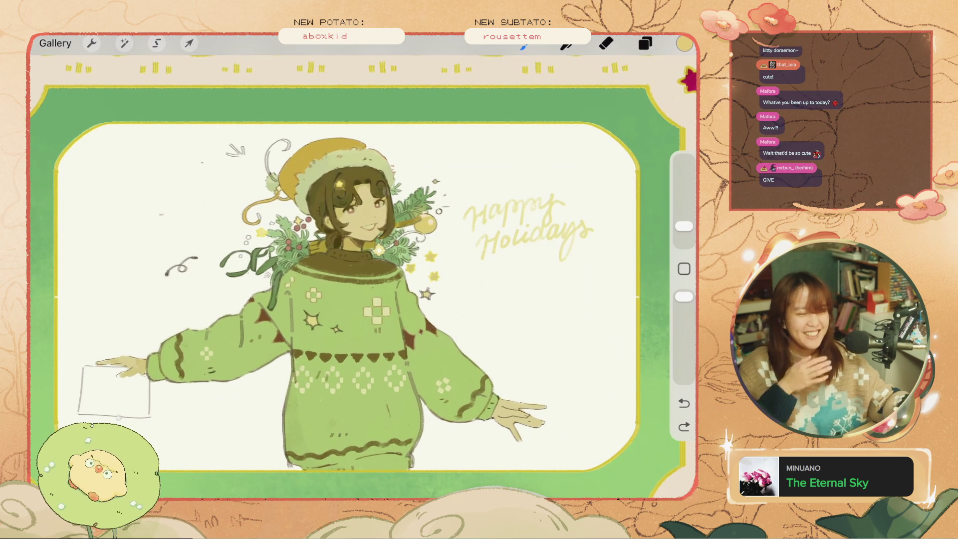
{"action": "scroll", "coordinate": [362, 265], "scroll_direction": "up", "scroll_amount": 2}
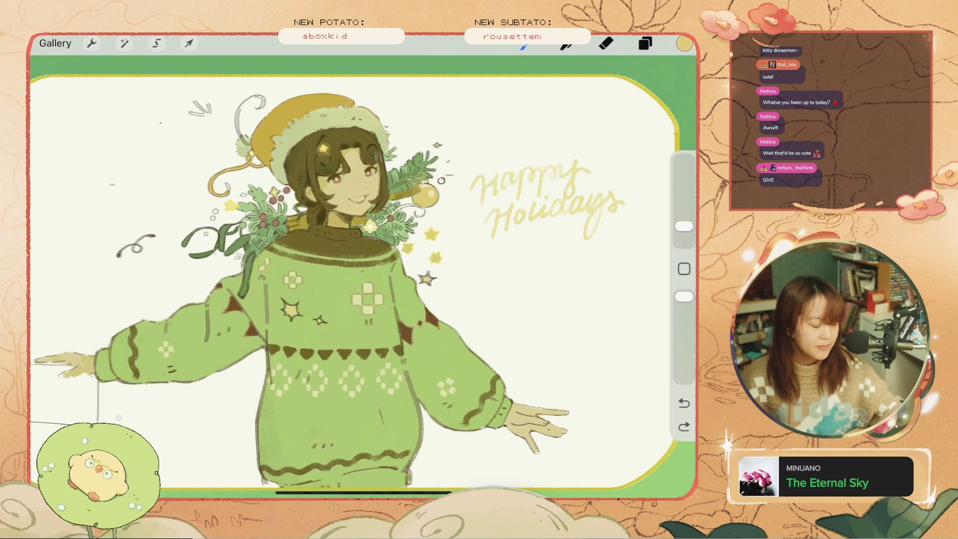
{"action": "left_click", "coordinate": [645, 44]}
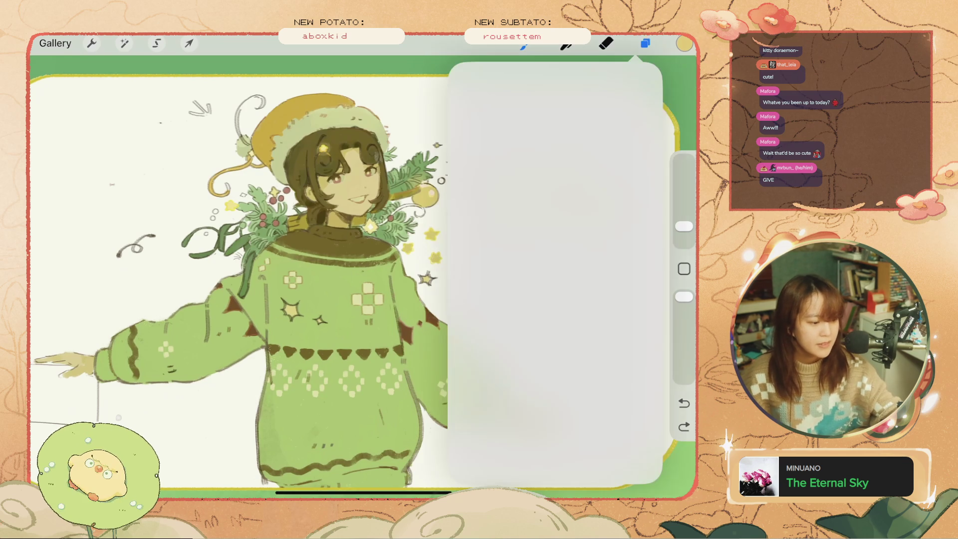
Step: Show Layer 26, move it lower in the layer stack, and toggle Layer 32's visibility
{"action": "left_click", "coordinate": [639, 287]}
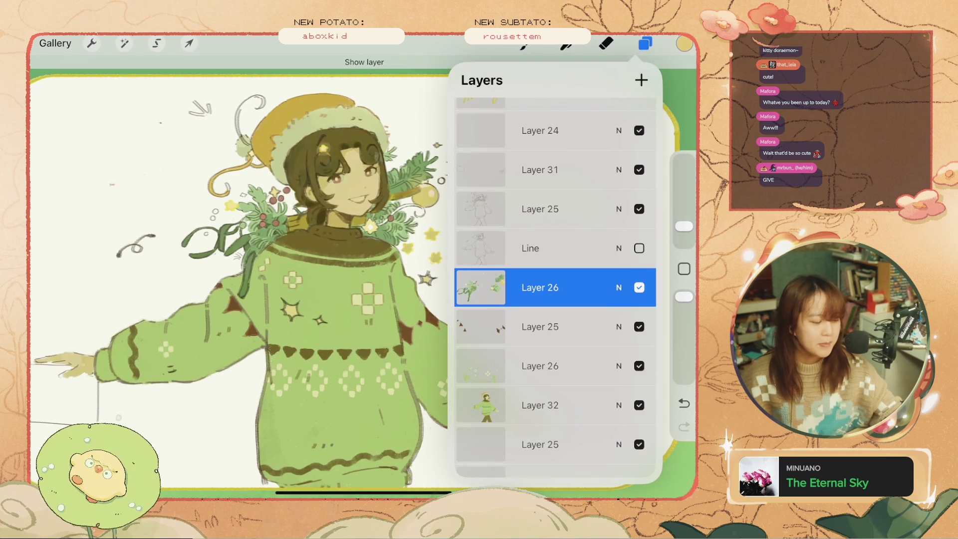
{"action": "left_click_drag", "start_coordinate": [549, 287], "coordinate": [549, 429]}
{"action": "left_click", "coordinate": [639, 288]}
{"action": "left_click", "coordinate": [640, 287]}
Step: Close the Layers panel, then paint and undo a test mark near the leaves
{"action": "left_click", "coordinate": [646, 43]}
{"action": "left_click_drag", "start_coordinate": [247, 193], "coordinate": [275, 217]}
{"action": "key", "text": "ctrl+z"}
{"action": "key", "text": "ctrl+z"}
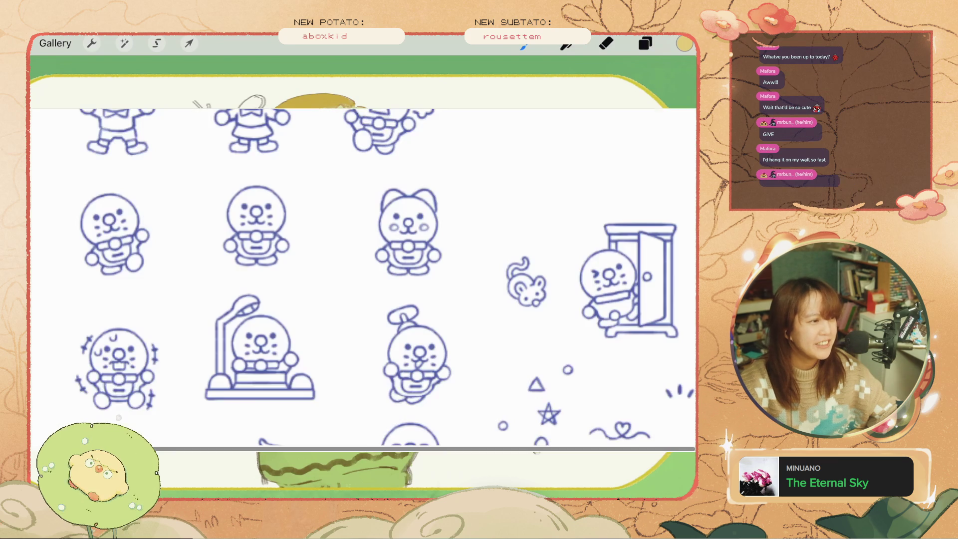
Step: Switch the reference to the Shin-chan sketches, then paint a light stroke near the collar
{"action": "scroll", "coordinate": [122, 215], "scroll_direction": "up", "scroll_amount": 5}
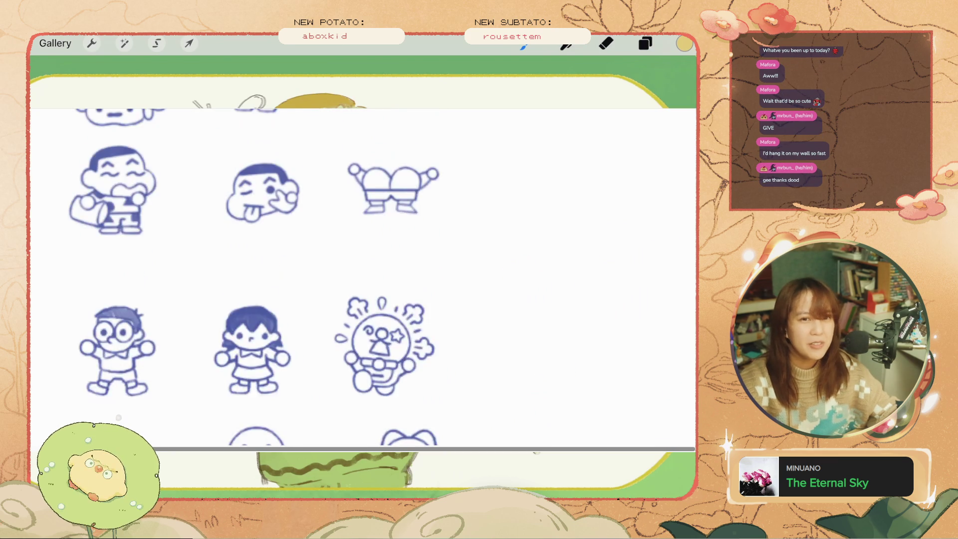
{"action": "left_click", "coordinate": [123, 215]}
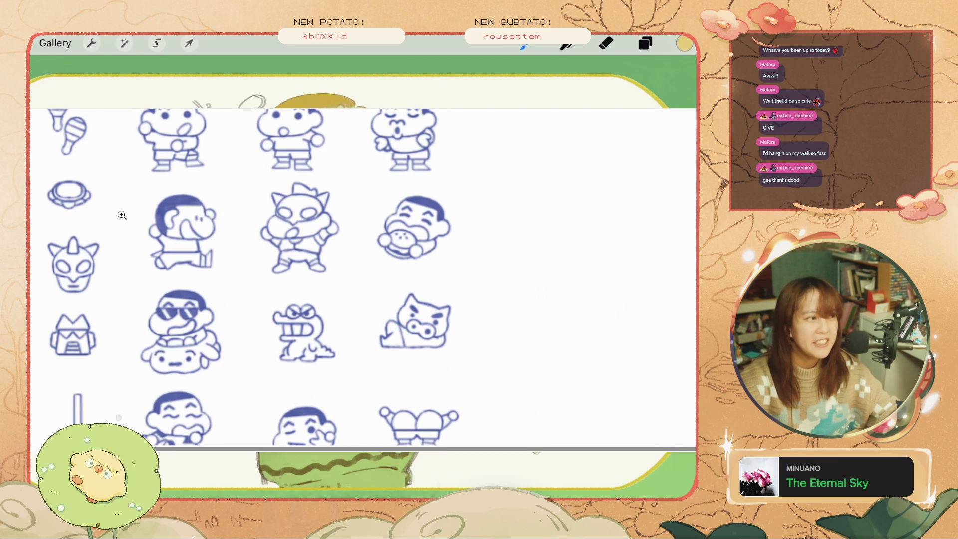
{"action": "scroll", "coordinate": [126, 198], "scroll_direction": "up", "scroll_amount": 2}
{"action": "scroll", "coordinate": [122, 207], "scroll_direction": "down", "scroll_amount": 10}
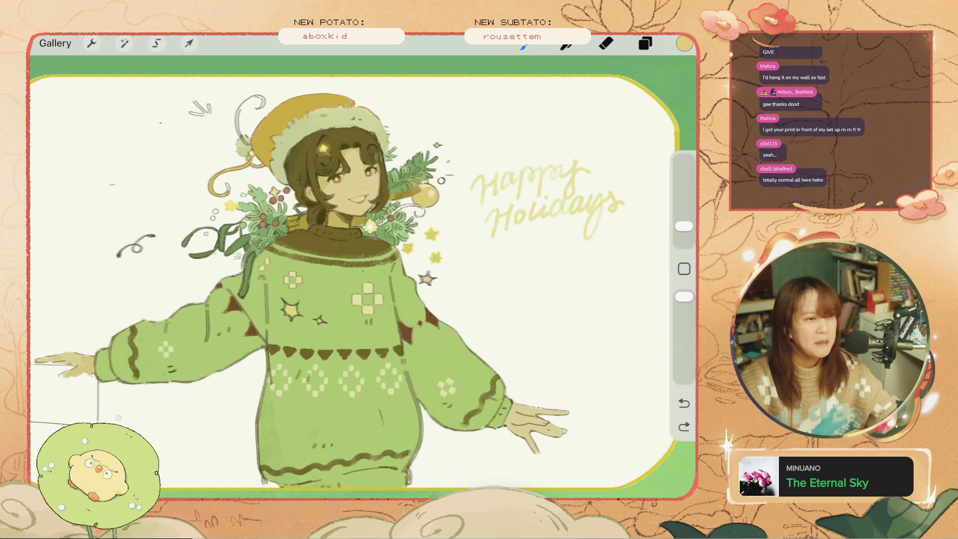
{"action": "left_click_drag", "start_coordinate": [371, 222], "coordinate": [352, 277]}
Step: Undo the light collar stroke and toggle undo/redo to compare versions
{"action": "scroll", "coordinate": [369, 250], "scroll_direction": "up", "scroll_amount": 3}
{"action": "key", "text": "ctrl+z"}
{"action": "scroll", "coordinate": [399, 254], "scroll_direction": "up", "scroll_amount": 3}
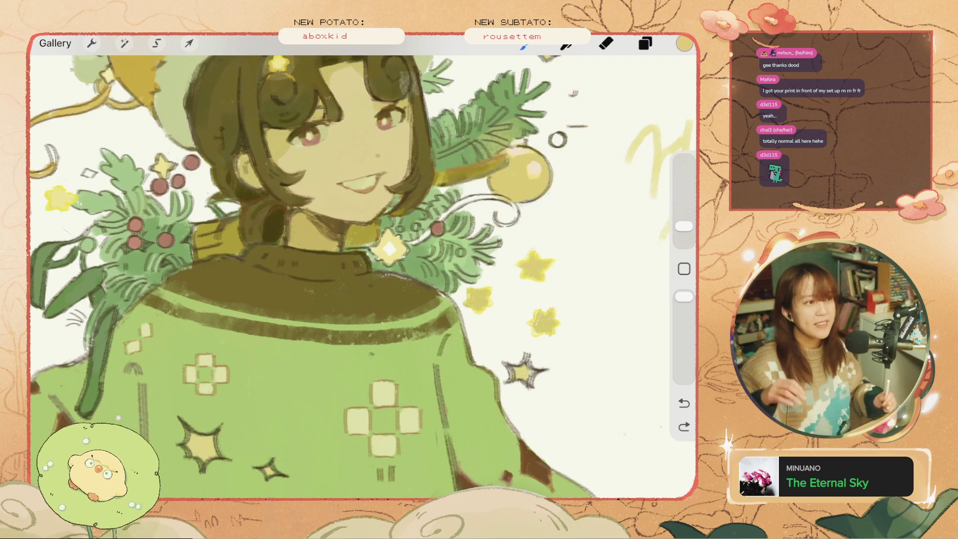
{"action": "key", "text": "ctrl+z"}
{"action": "key", "text": "ctrl+shift+z"}
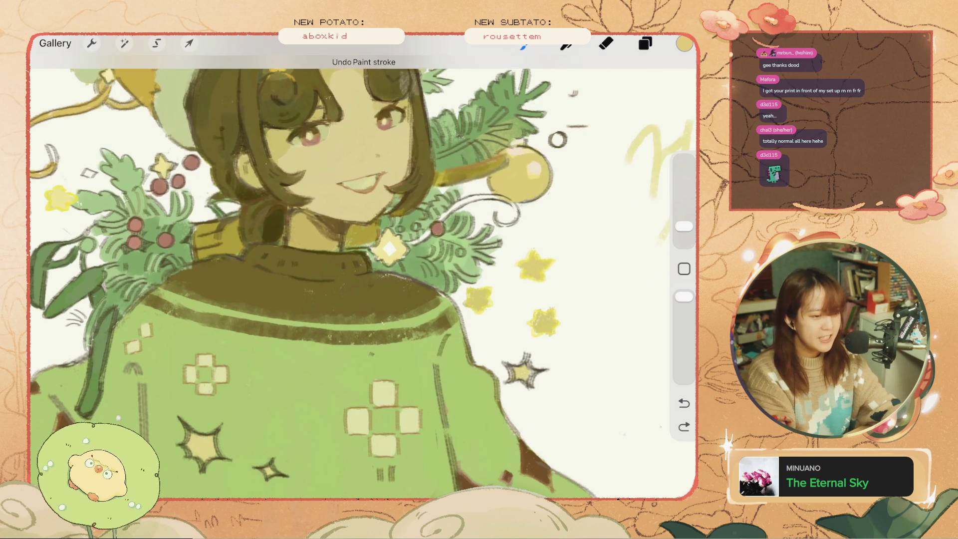
{"action": "key", "text": "ctrl+shift+z"}
{"action": "key", "text": "ctrl+z"}
{"action": "key", "text": "ctrl+shift+z"}
Step: Sample the dark olive collar colour and paint over the light collar mark
{"action": "key", "text": "ctrl+z"}
{"action": "left_click", "coordinate": [395, 279]}
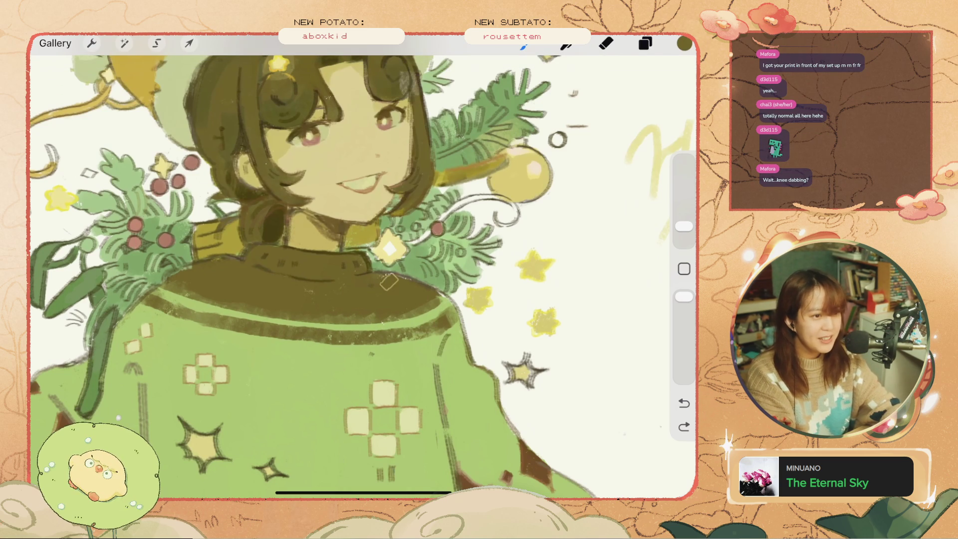
{"action": "left_click_drag", "start_coordinate": [411, 289], "coordinate": [419, 297]}
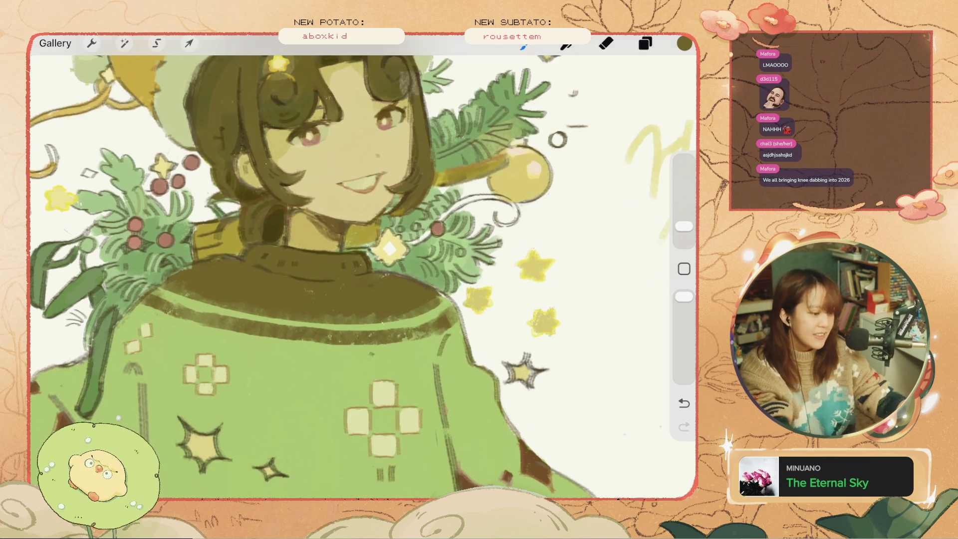
Step: Undo a series of recent strokes, including a small mark near the hair
{"action": "scroll", "coordinate": [364, 270], "scroll_direction": "down", "scroll_amount": 5}
{"action": "scroll", "coordinate": [364, 270], "scroll_direction": "up", "scroll_amount": 5}
{"action": "key", "text": "ctrl+z"}
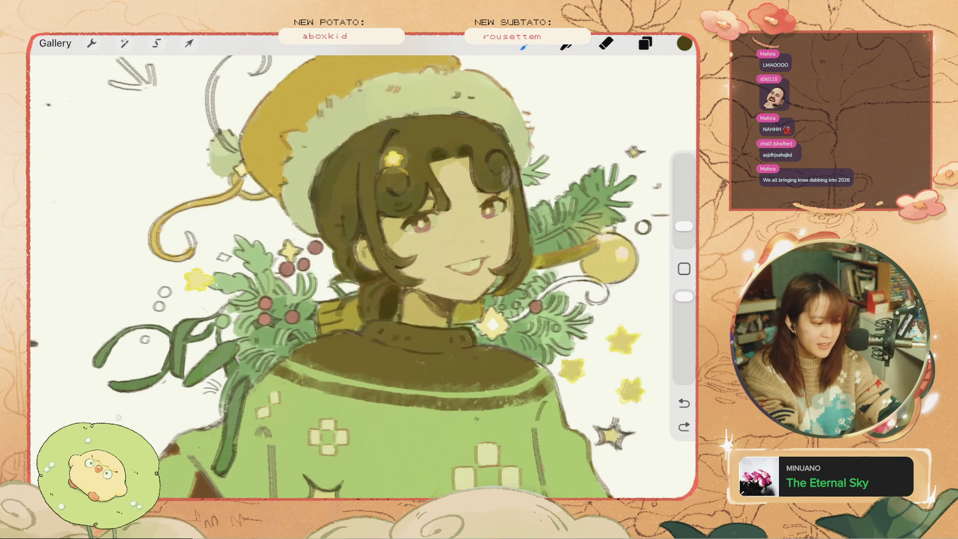
{"action": "key", "text": "ctrl+z"}
{"action": "key", "text": "ctrl+z"}
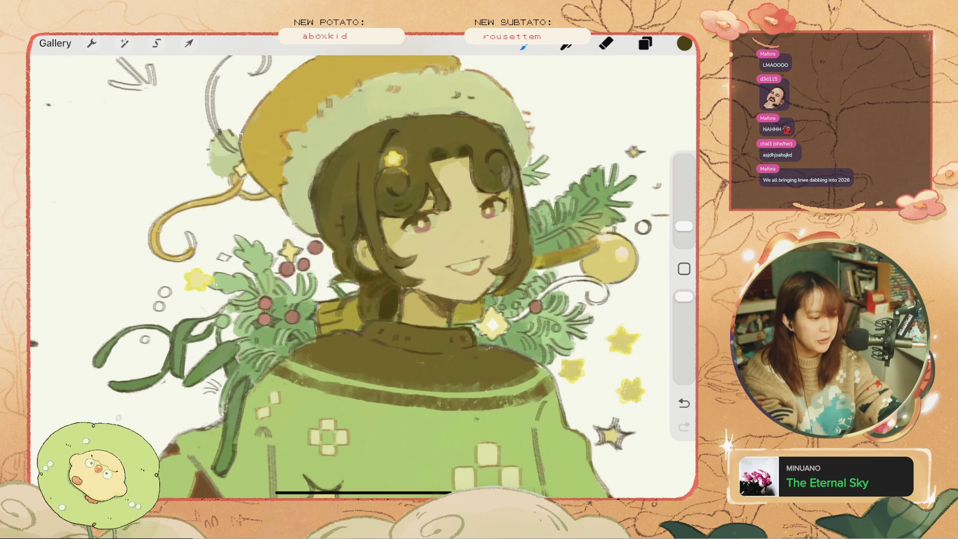
{"action": "key", "text": "ctrl+z"}
{"action": "key", "text": "ctrl+z"}
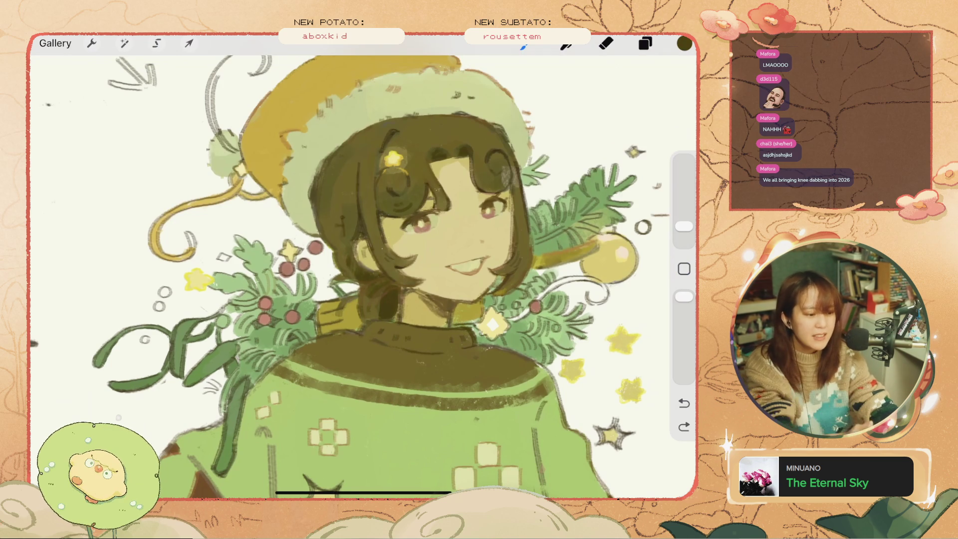
{"action": "key", "text": "ctrl+z"}
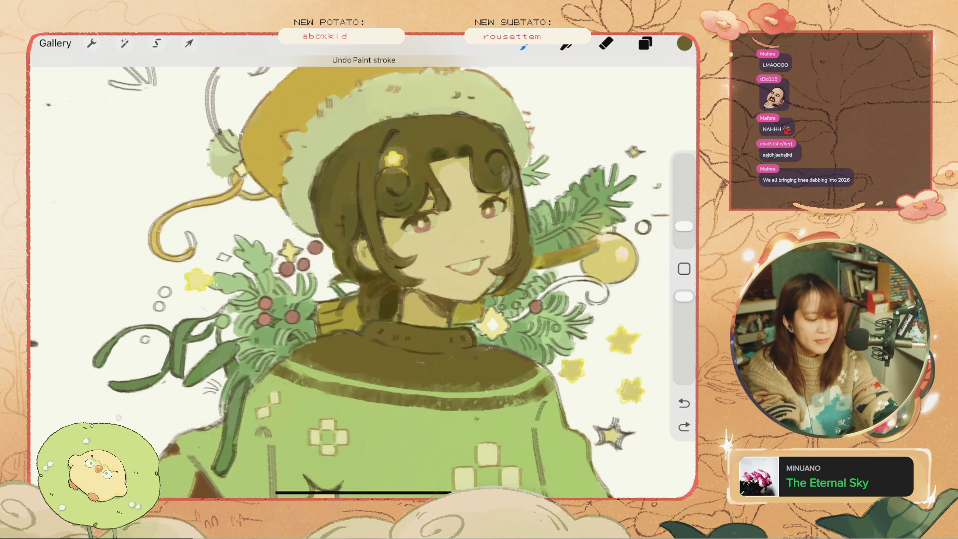
{"action": "left_click_drag", "start_coordinate": [496, 159], "coordinate": [514, 177]}
{"action": "key", "text": "ctrl+z"}
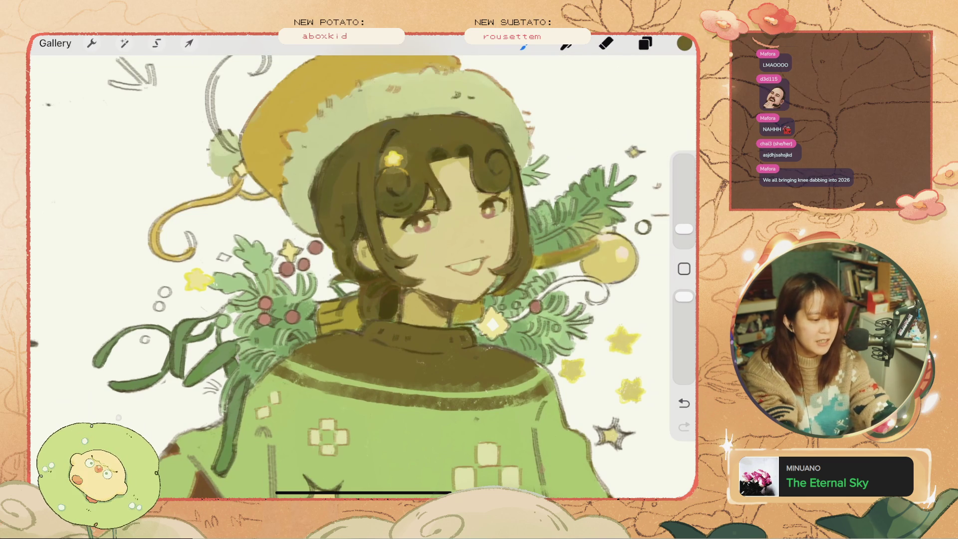
{"action": "key", "text": "ctrl+z"}
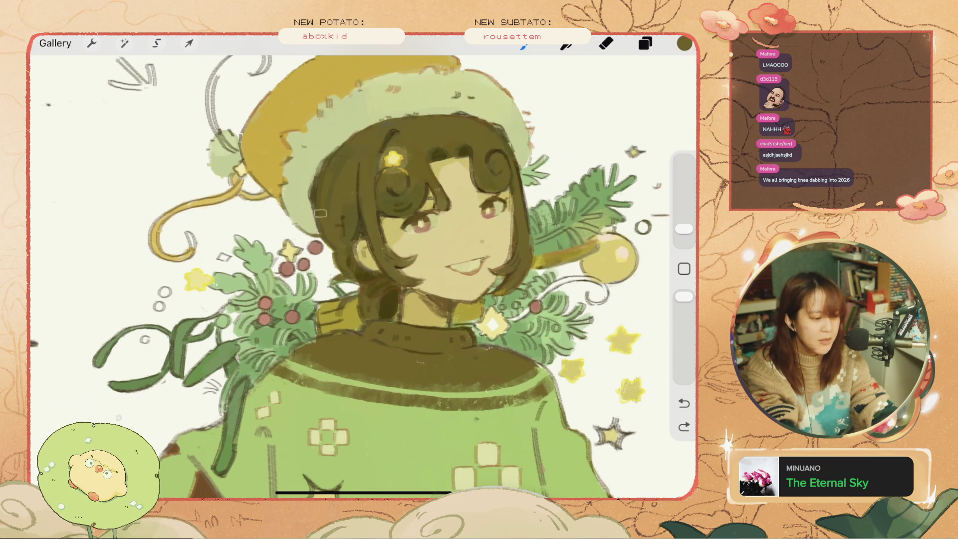
{"action": "key", "text": "ctrl+z"}
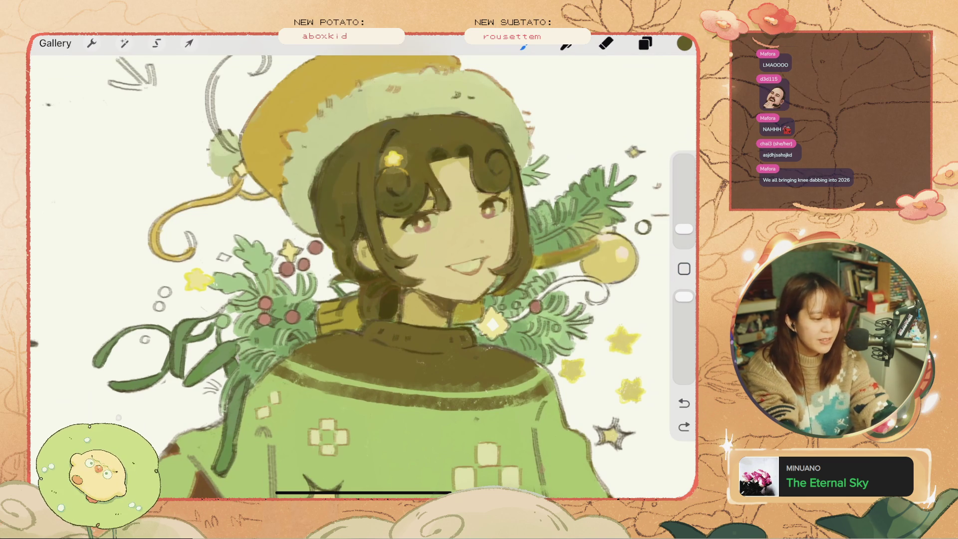
{"action": "key", "text": "ctrl+z"}
Step: Paint dark brown hair strands below the chin after discarding stray marks
{"action": "left_click", "coordinate": [346, 252]}
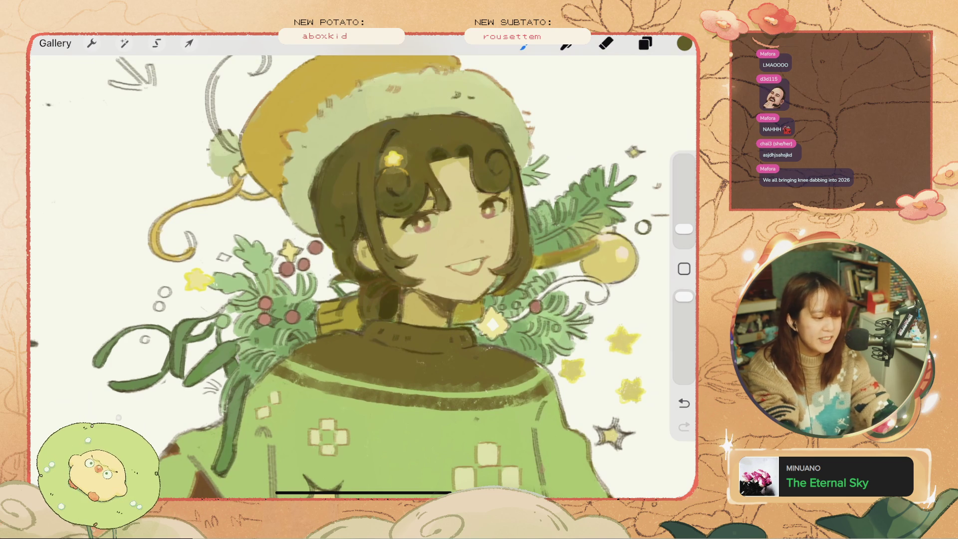
{"action": "key", "text": "ctrl+z"}
{"action": "left_click", "coordinate": [369, 317]}
{"action": "key", "text": "ctrl+z"}
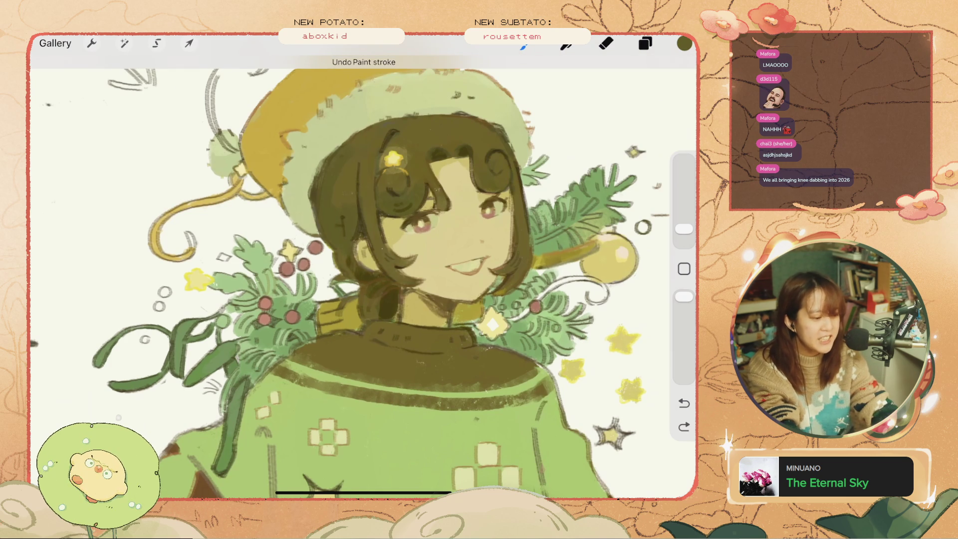
{"action": "left_click_drag", "start_coordinate": [370, 291], "coordinate": [374, 321]}
{"action": "left_click", "coordinate": [374, 321]}
Step: Try dark marks beside the bouquet and from bauble to hair, undoing each
{"action": "scroll", "coordinate": [364, 274], "scroll_direction": "down", "scroll_amount": 5}
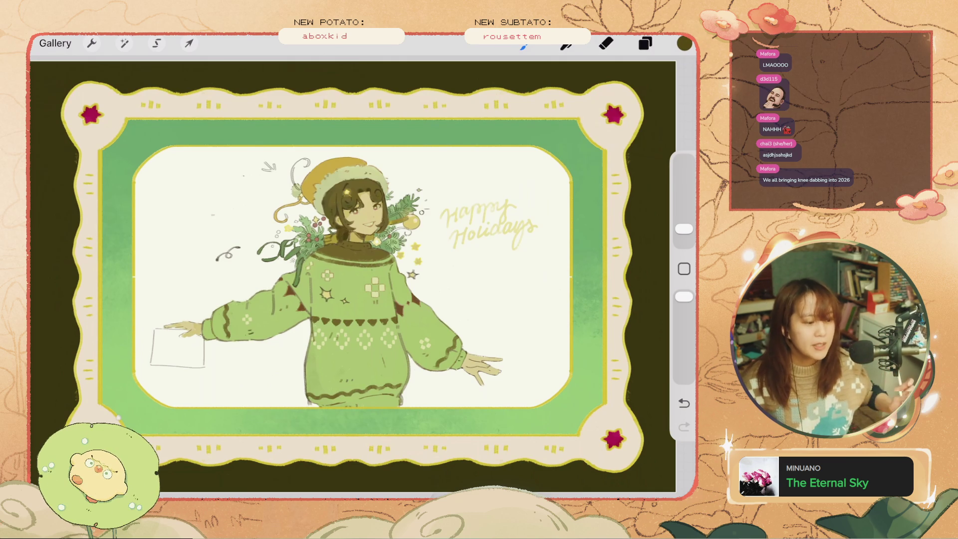
{"action": "scroll", "coordinate": [344, 225], "scroll_direction": "up", "scroll_amount": 5}
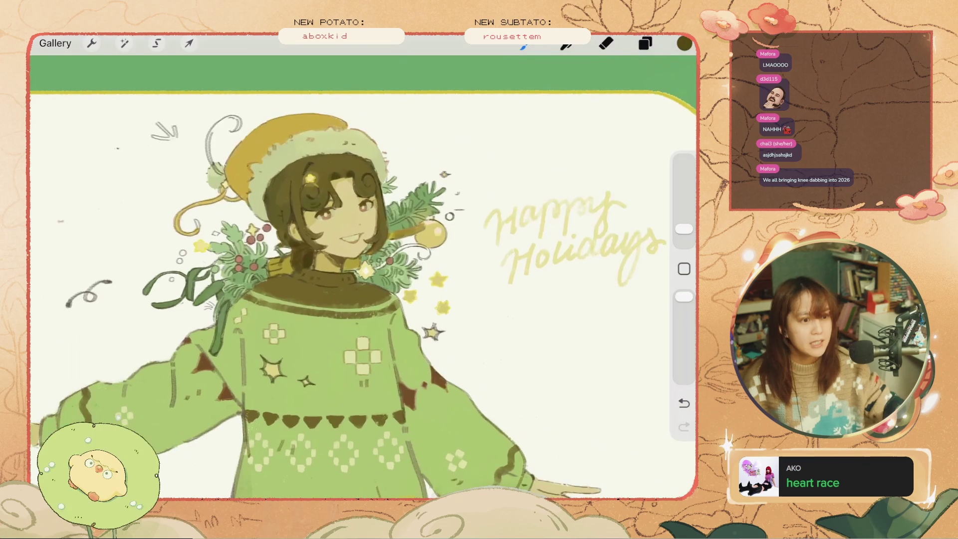
{"action": "scroll", "coordinate": [349, 250], "scroll_direction": "up", "scroll_amount": 1}
{"action": "mouse_move", "coordinate": [224, 205]}
{"action": "left_mouse_down"}
{"action": "mouse_move", "coordinate": [219, 234]}
{"action": "mouse_move", "coordinate": [222, 220]}
{"action": "left_mouse_up"}
{"action": "key", "text": "ctrl+z"}
{"action": "scroll", "coordinate": [350, 275], "scroll_direction": "up", "scroll_amount": 2}
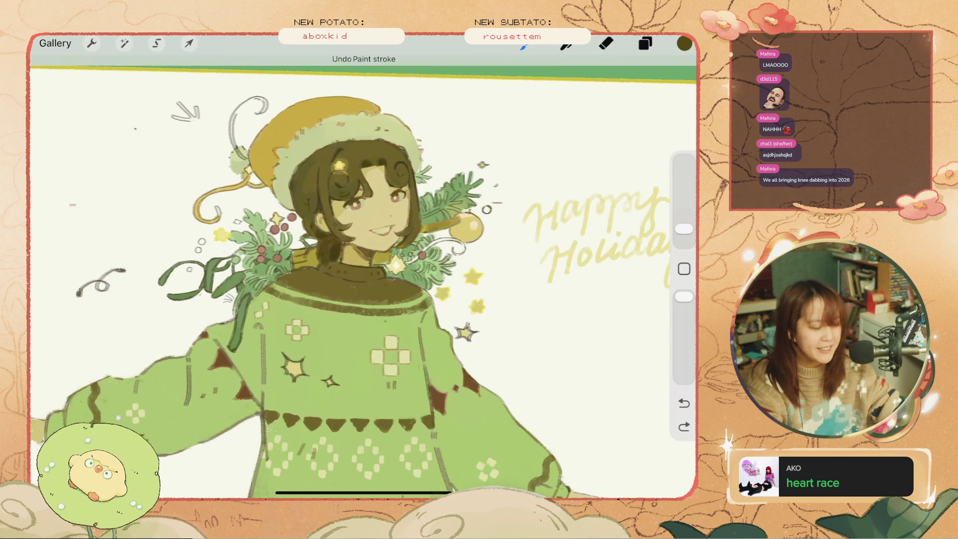
{"action": "key", "text": "ctrl+z"}
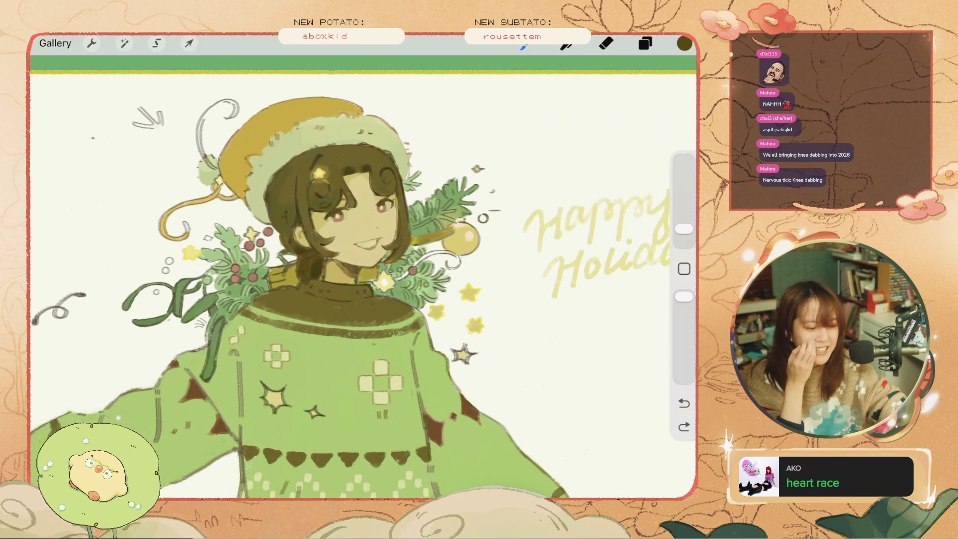
{"action": "left_click_drag", "start_coordinate": [467, 241], "coordinate": [392, 265]}
{"action": "scroll", "coordinate": [297, 302], "scroll_direction": "up", "scroll_amount": 3}
{"action": "key", "text": "ctrl+z"}
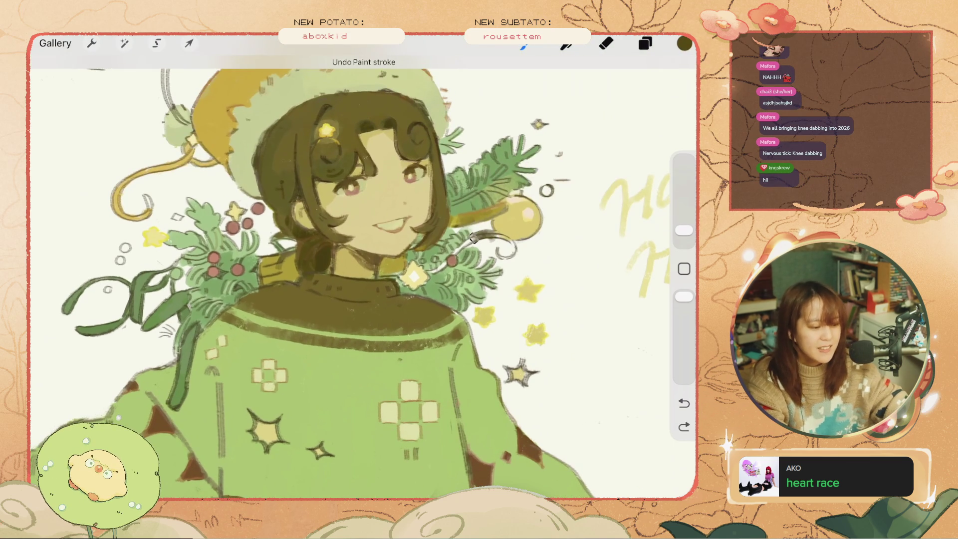
Step: Shrink the brush and darken the curved line beside the yellow bauble
{"action": "left_click_drag", "start_coordinate": [685, 230], "coordinate": [685, 238]}
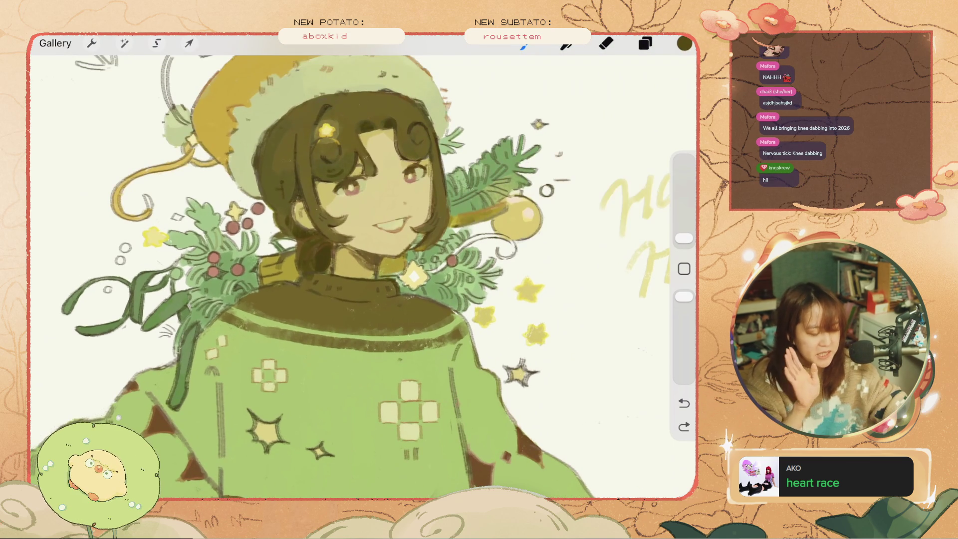
{"action": "scroll", "coordinate": [489, 299], "scroll_direction": "up", "scroll_amount": 5}
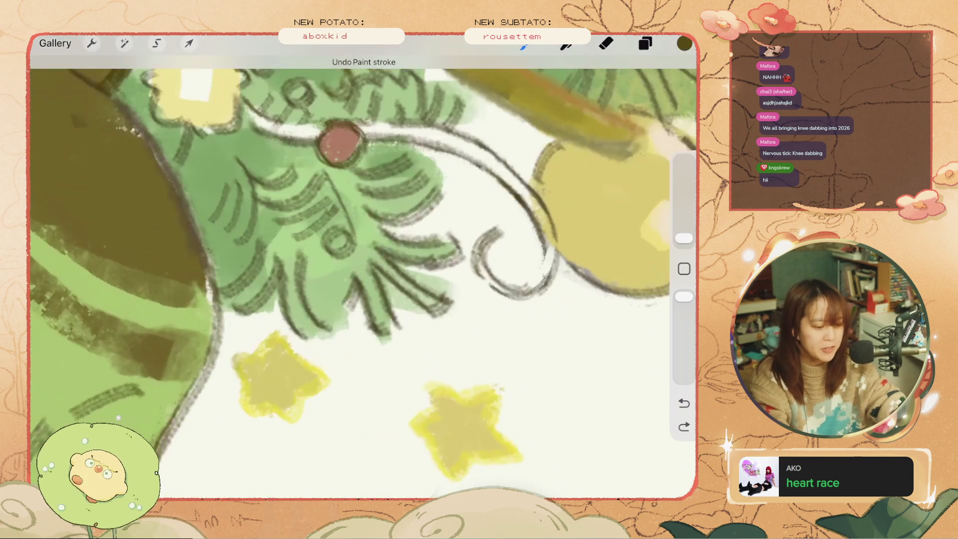
{"action": "left_click_drag", "start_coordinate": [541, 218], "coordinate": [555, 272]}
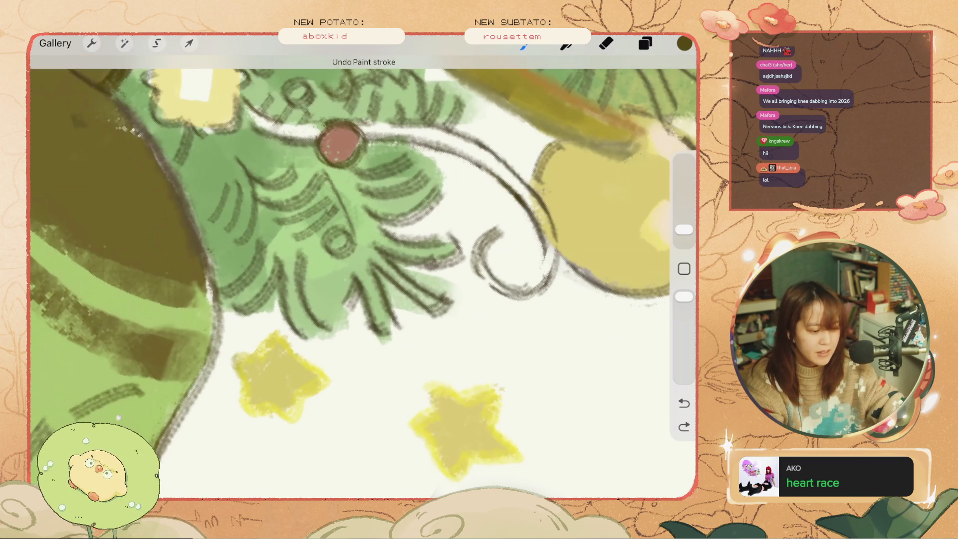
{"action": "mouse_move", "coordinate": [511, 177]}
{"action": "left_mouse_down"}
{"action": "mouse_move", "coordinate": [551, 228]}
{"action": "mouse_move", "coordinate": [444, 137]}
{"action": "left_mouse_up"}
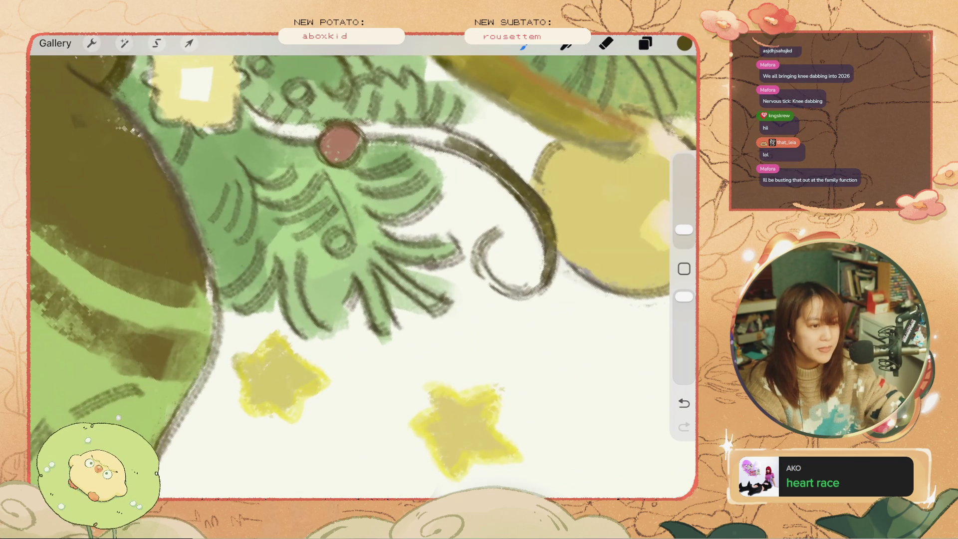
{"action": "key", "text": "ctrl+z"}
{"action": "scroll", "coordinate": [363, 270], "scroll_direction": "down", "scroll_amount": 5}
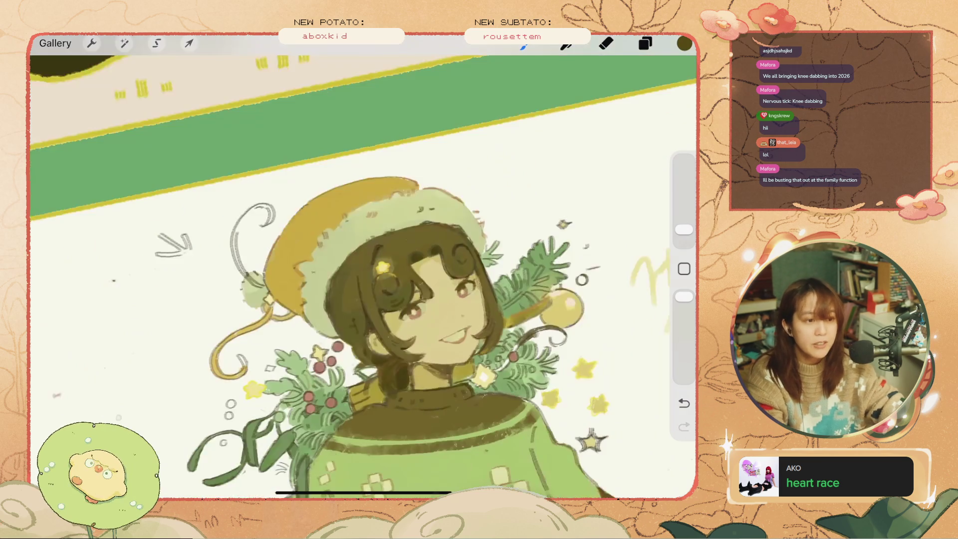
Step: Redraw short dark strokes near the bauble and along the ribbon, undoing missteps
{"action": "key", "text": "ctrl+z"}
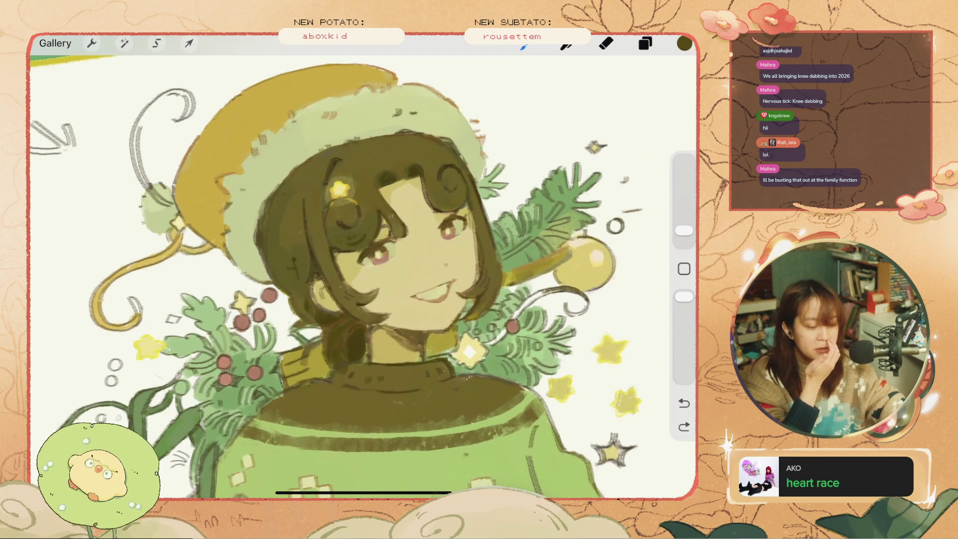
{"action": "key", "text": "ctrl+z"}
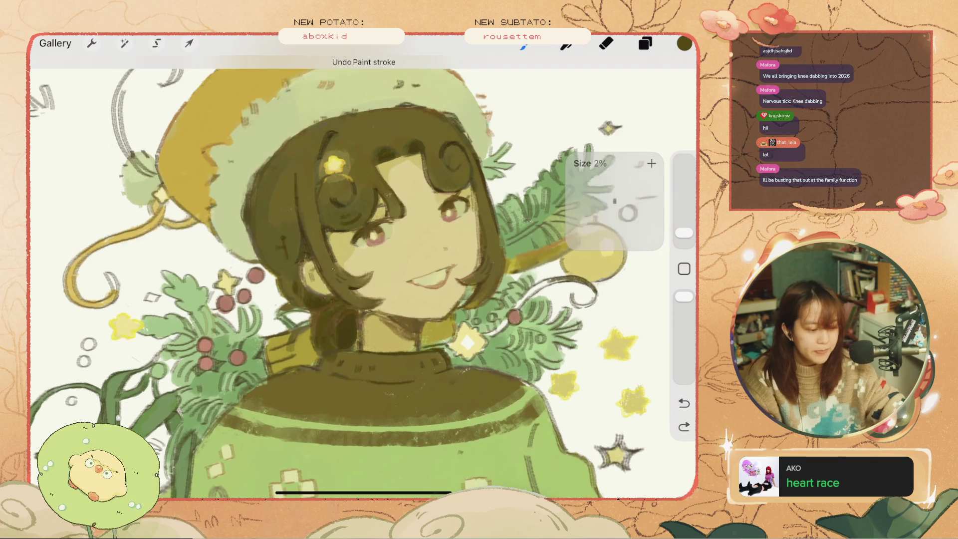
{"action": "mouse_move", "coordinate": [529, 298]}
{"action": "left_mouse_down"}
{"action": "mouse_move", "coordinate": [563, 277]}
{"action": "mouse_move", "coordinate": [515, 309]}
{"action": "left_mouse_up"}
{"action": "key", "text": "ctrl+z"}
{"action": "key", "text": "ctrl+z"}
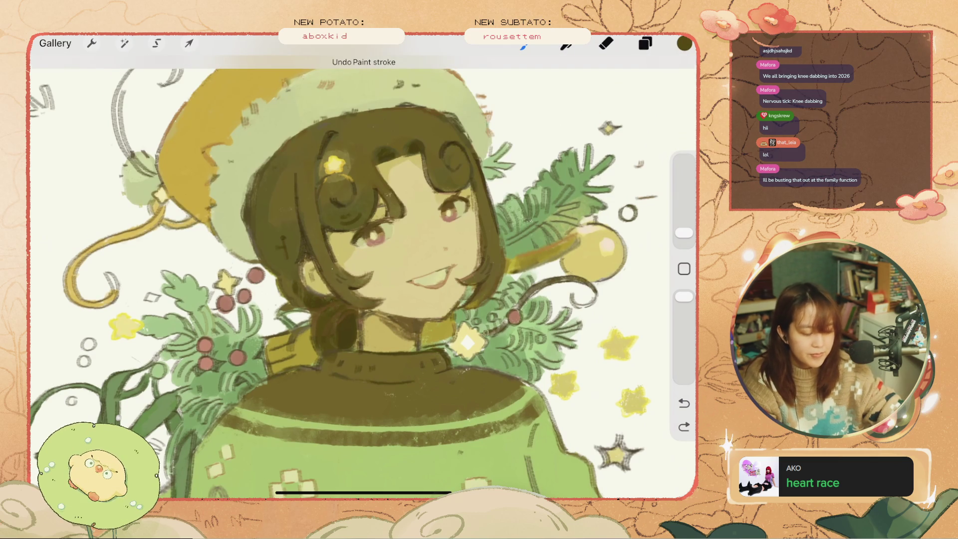
{"action": "scroll", "coordinate": [363, 269], "scroll_direction": "down", "scroll_amount": 2}
{"action": "left_click_drag", "start_coordinate": [252, 227], "coordinate": [257, 250]}
Step: Sample the ribbon's yellow and paint gold along the hat's dangling strand and curl tip
{"action": "key", "text": "ctrl+z"}
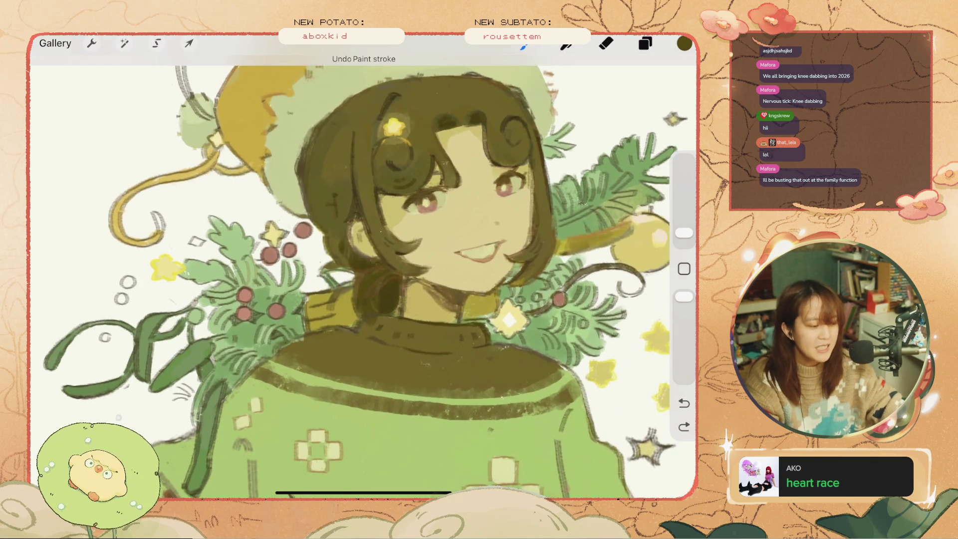
{"action": "scroll", "coordinate": [364, 269], "scroll_direction": "up", "scroll_amount": 1}
{"action": "left_click", "coordinate": [293, 239]}
{"action": "left_click_drag", "start_coordinate": [257, 269], "coordinate": [262, 285]}
{"action": "key", "text": "ctrl+z"}
{"action": "key", "text": "ctrl+z"}
{"action": "left_click_drag", "start_coordinate": [284, 112], "coordinate": [282, 172]}
{"action": "mouse_move", "coordinate": [330, 93]}
{"action": "left_mouse_down"}
{"action": "mouse_move", "coordinate": [336, 108]}
{"action": "mouse_move", "coordinate": [287, 110]}
{"action": "left_mouse_up"}
{"action": "key", "text": "ctrl+z"}
{"action": "key", "text": "ctrl+z"}
{"action": "key", "text": "ctrl+z"}
{"action": "key", "text": "ctrl+z"}
{"action": "key", "text": "ctrl+z"}
{"action": "key", "text": "ctrl+z"}
{"action": "key", "text": "ctrl+z"}
{"action": "key", "text": "ctrl+z"}
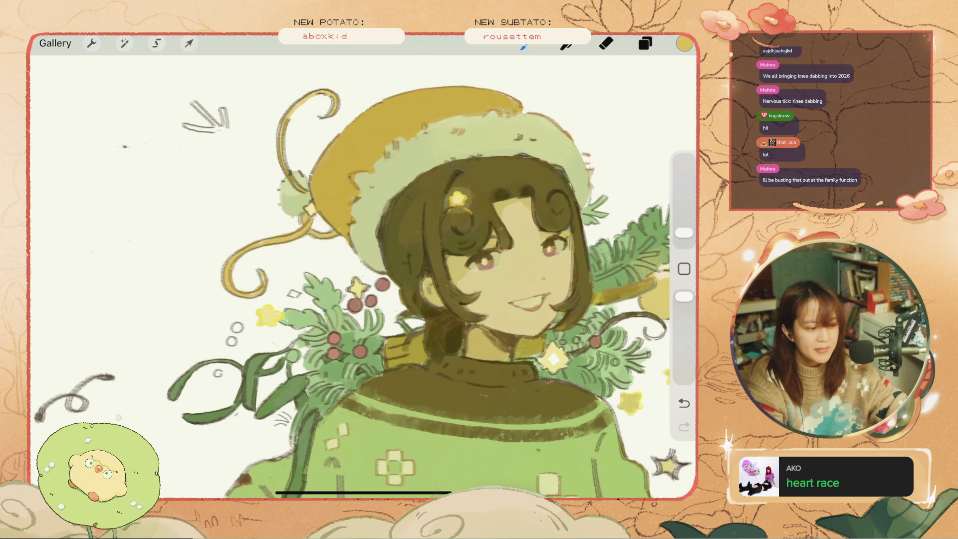
{"action": "scroll", "coordinate": [364, 275], "scroll_direction": "down", "scroll_amount": 5}
{"action": "scroll", "coordinate": [363, 274], "scroll_direction": "down", "scroll_amount": 5}
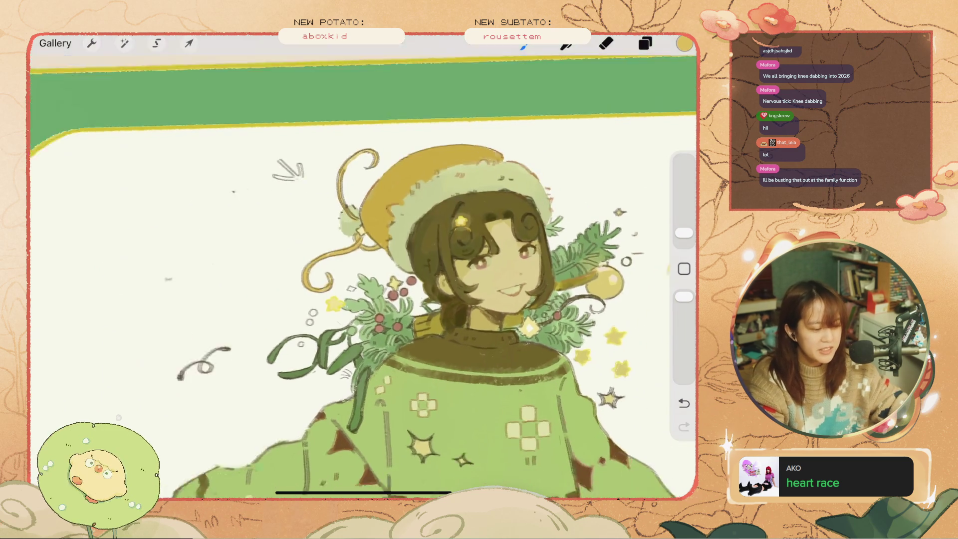
{"action": "scroll", "coordinate": [364, 274], "scroll_direction": "up", "scroll_amount": 2}
{"action": "scroll", "coordinate": [364, 274], "scroll_direction": "up", "scroll_amount": 2}
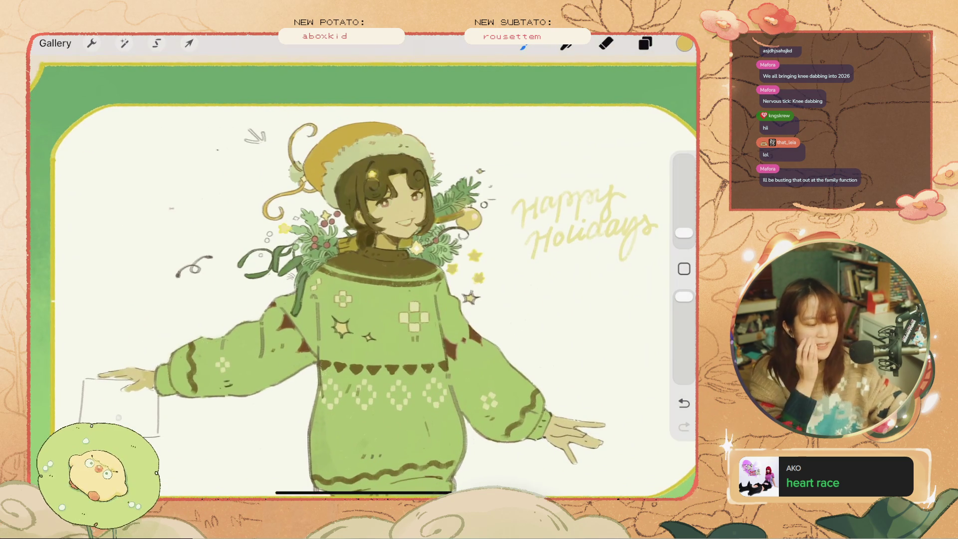
{"action": "scroll", "coordinate": [363, 274], "scroll_direction": "down", "scroll_amount": 3}
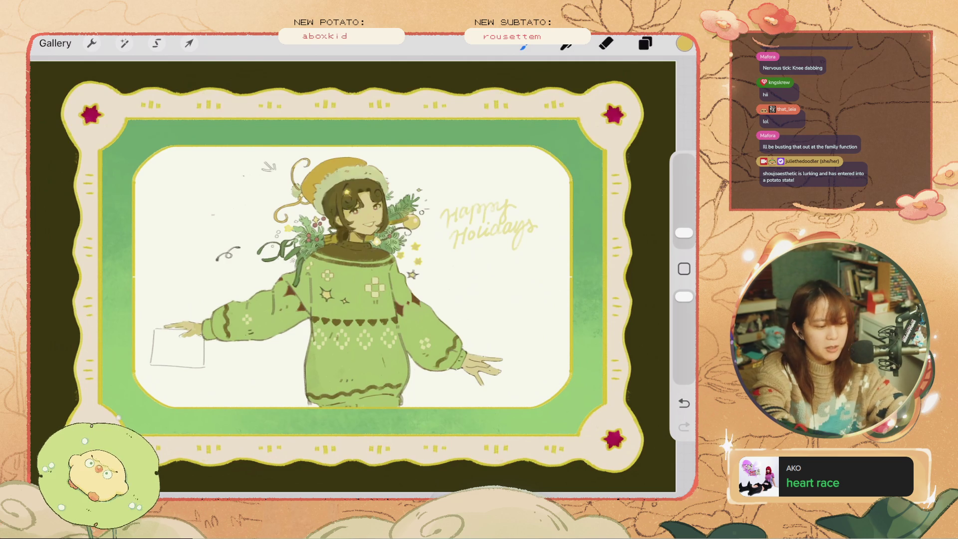
{"action": "scroll", "coordinate": [362, 179], "scroll_direction": "up", "scroll_amount": 5}
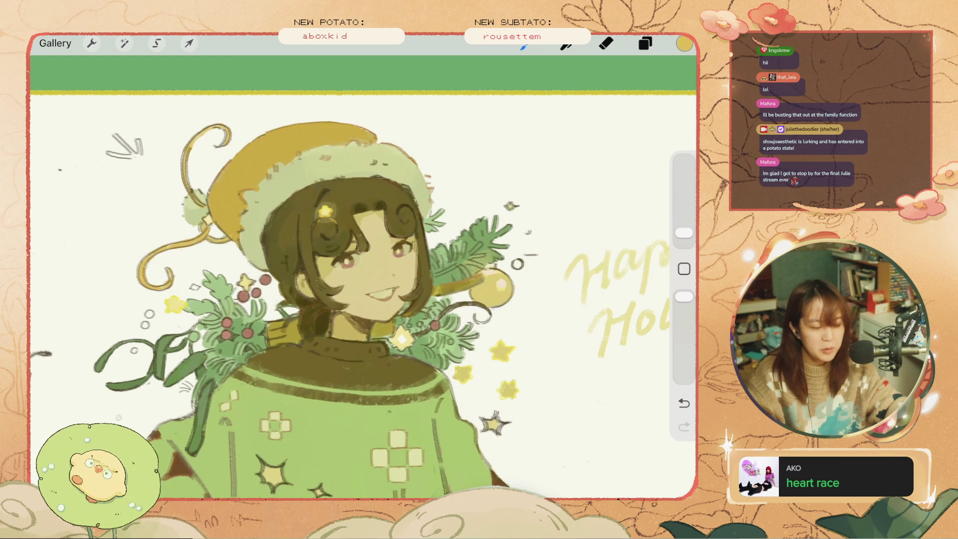
Step: Sample green from the foliage and test a small stroke on the pine sprigs, then remove it
{"action": "left_click", "coordinate": [460, 242]}
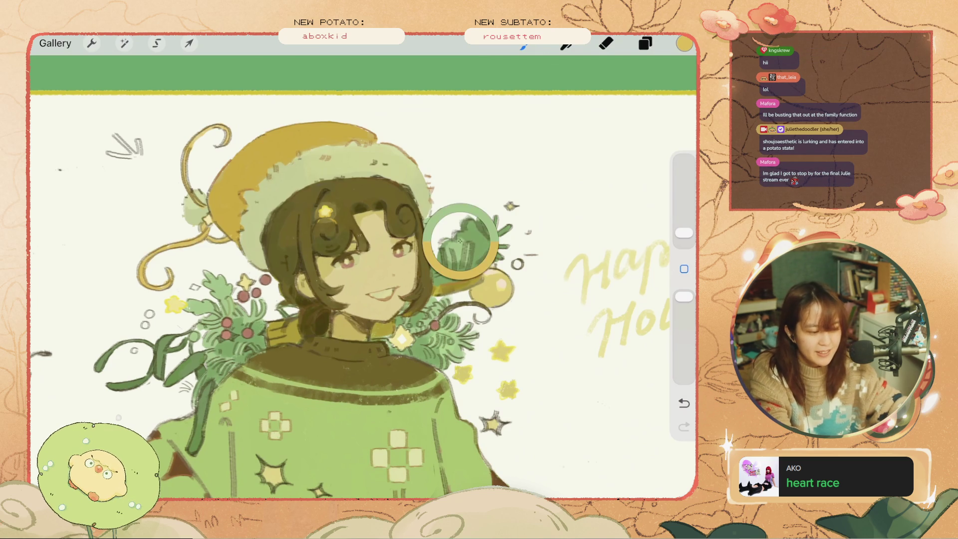
{"action": "key", "text": "ctrl+z"}
{"action": "key", "text": "ctrl+z"}
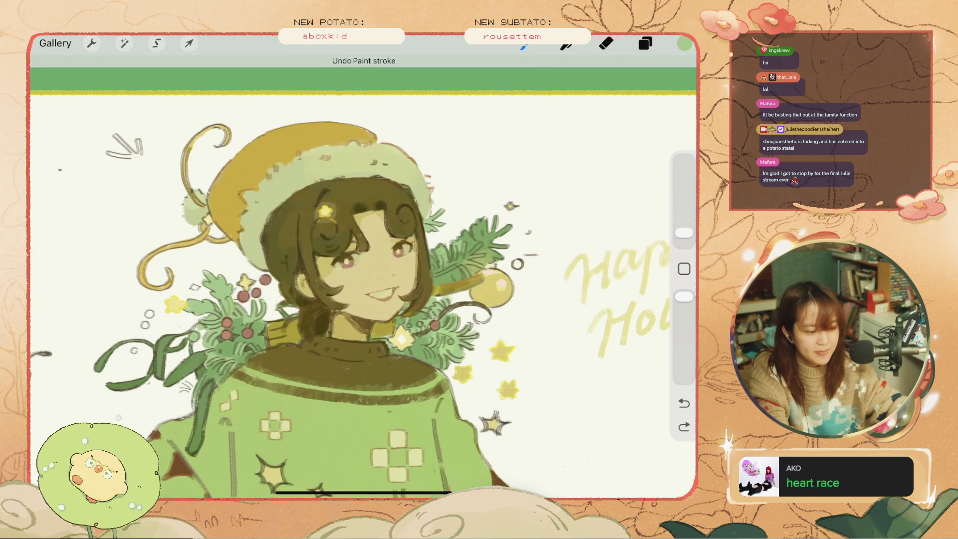
{"action": "left_click", "coordinate": [685, 427]}
{"action": "key", "text": "ctrl+z"}
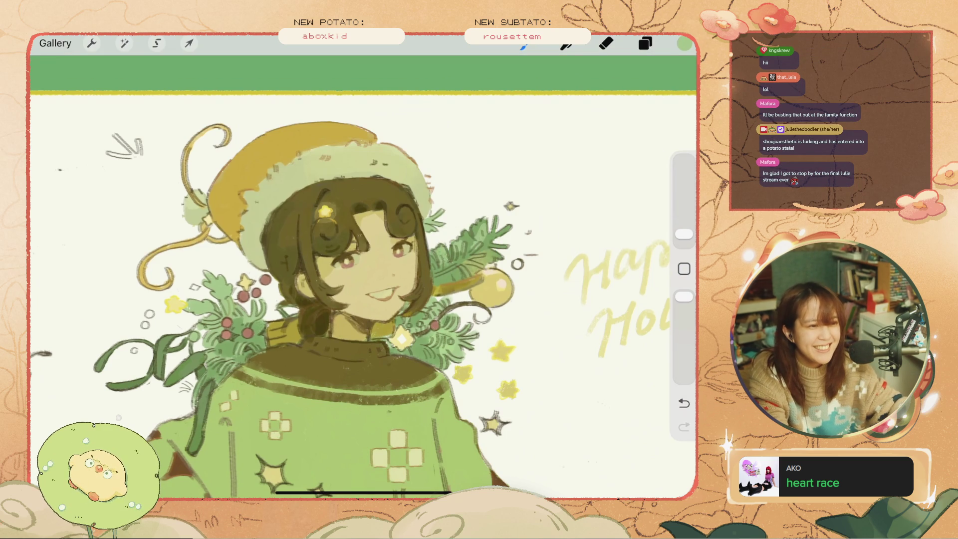
{"action": "key", "text": "ctrl+shift+z"}
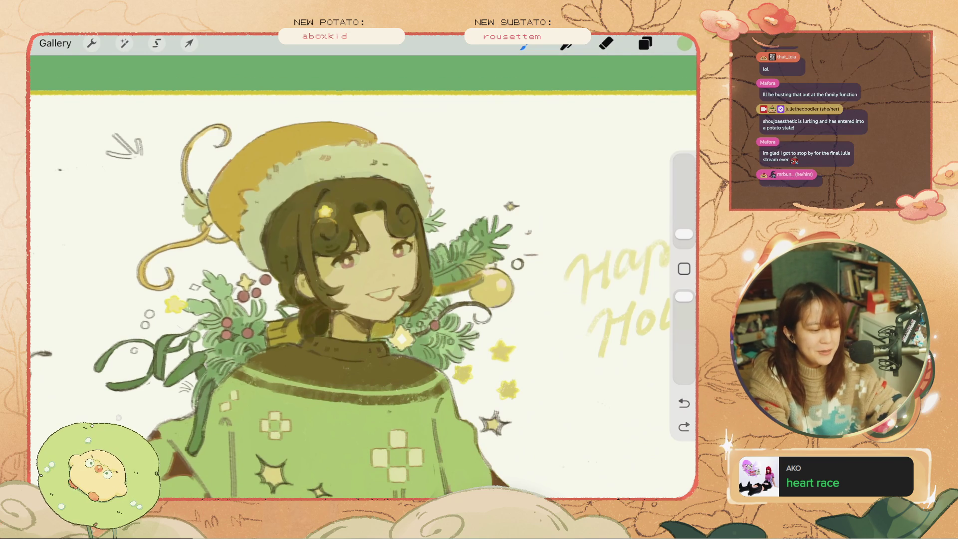
{"action": "key", "text": "ctrl+z"}
Step: Paint small dark-green marks on the pine sprigs, undoing the rejected strokes
{"action": "left_click_drag", "start_coordinate": [484, 219], "coordinate": [433, 268]}
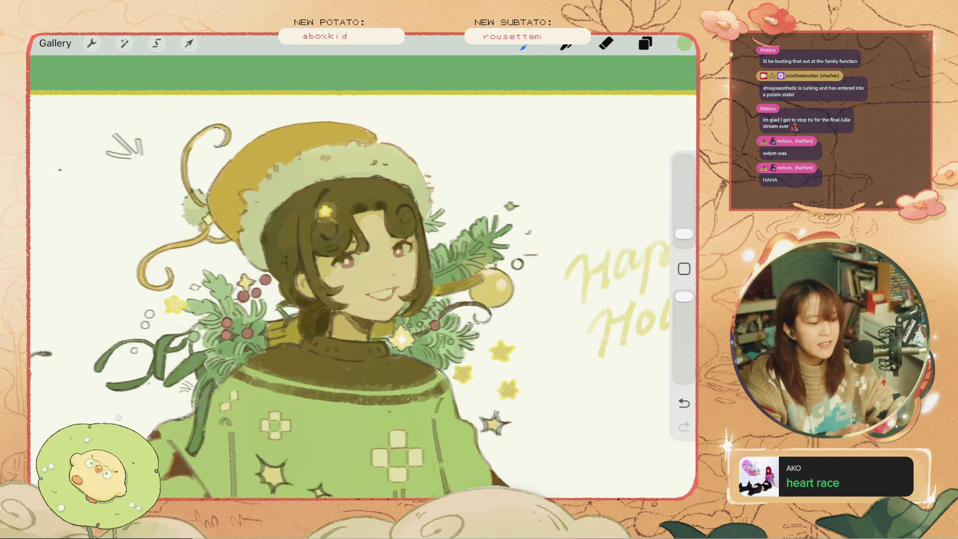
{"action": "left_click", "coordinate": [485, 242]}
{"action": "left_click_drag", "start_coordinate": [382, 250], "coordinate": [515, 225]}
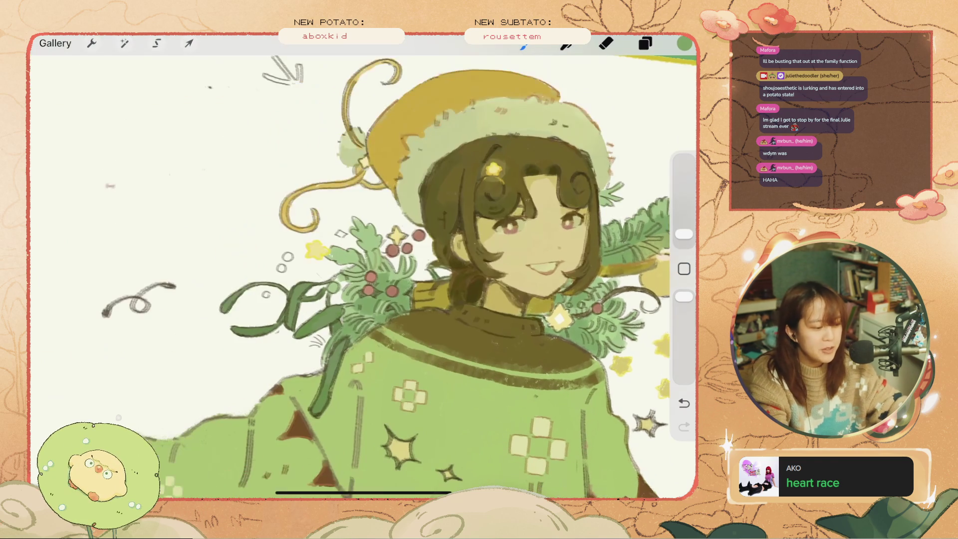
{"action": "key", "text": "ctrl+z"}
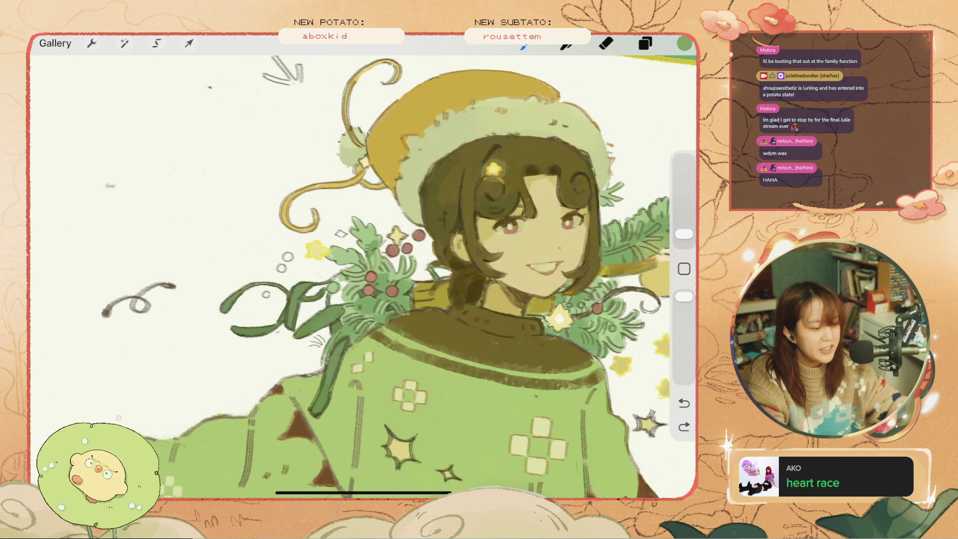
{"action": "key", "text": "ctrl+z"}
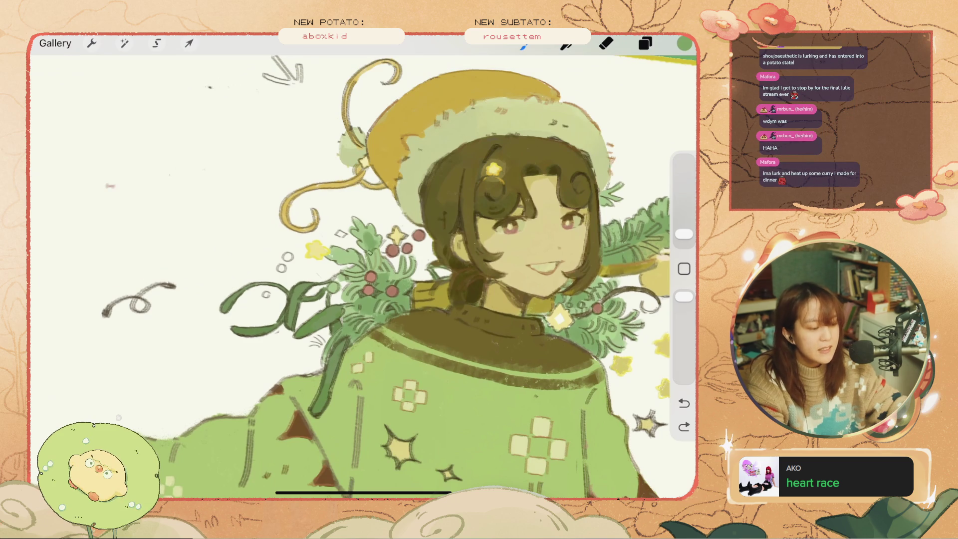
{"action": "left_click_drag", "start_coordinate": [375, 266], "coordinate": [383, 274]}
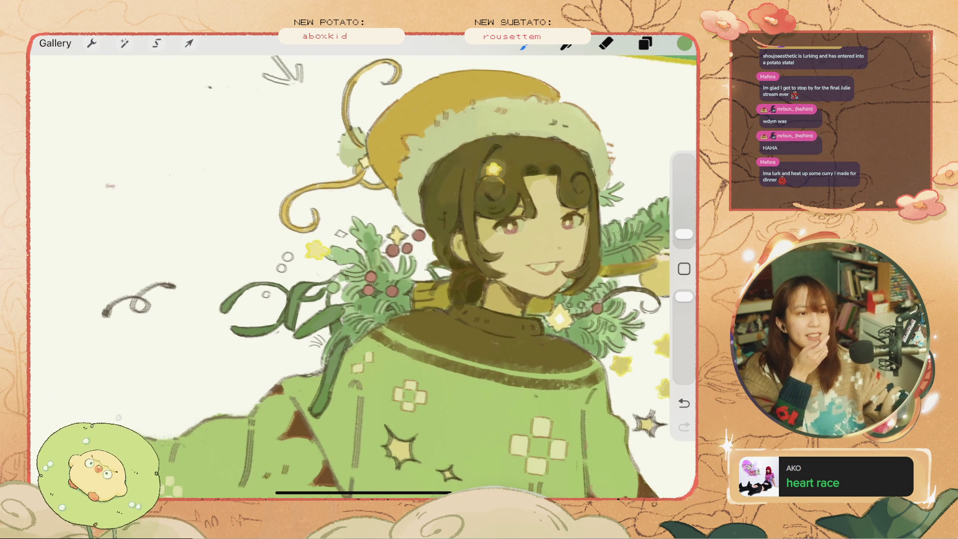
{"action": "scroll", "coordinate": [363, 270], "scroll_direction": "down", "scroll_amount": 5}
{"action": "scroll", "coordinate": [363, 269], "scroll_direction": "up", "scroll_amount": 4}
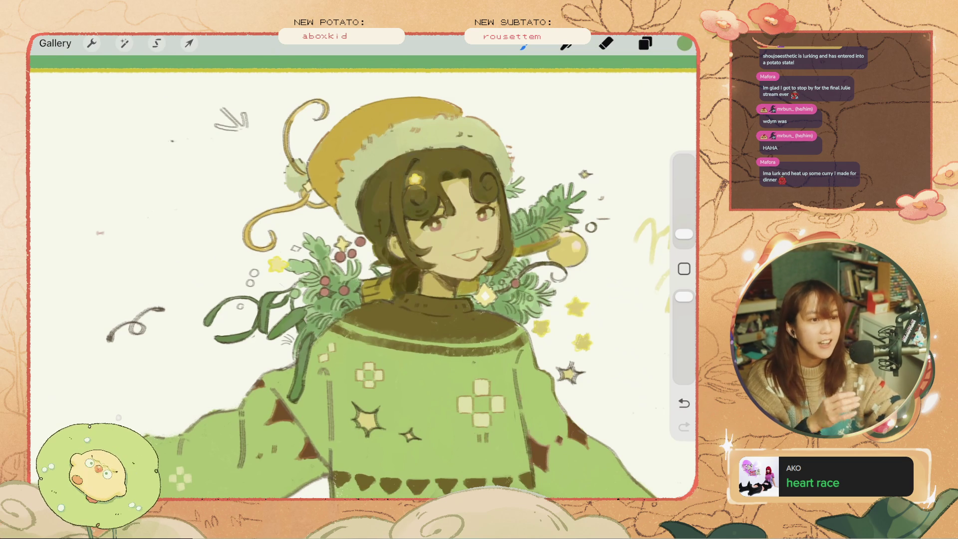
Step: Resize the brush and paint small touch-ups around the face, testing strokes with undo and redo
{"action": "left_click_drag", "start_coordinate": [685, 234], "coordinate": [684, 217]}
{"action": "left_click", "coordinate": [606, 43]}
{"action": "scroll", "coordinate": [365, 280], "scroll_direction": "up", "scroll_amount": 3}
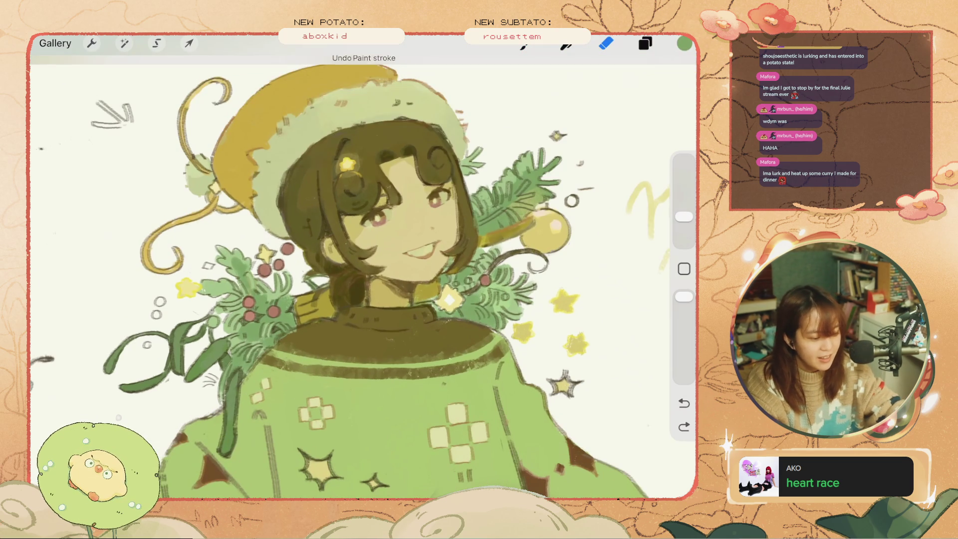
{"action": "scroll", "coordinate": [453, 452], "scroll_direction": "up", "scroll_amount": 3}
{"action": "left_click_drag", "start_coordinate": [685, 217], "coordinate": [684, 234]}
{"action": "left_click", "coordinate": [524, 43]}
{"action": "key", "text": "ctrl+z"}
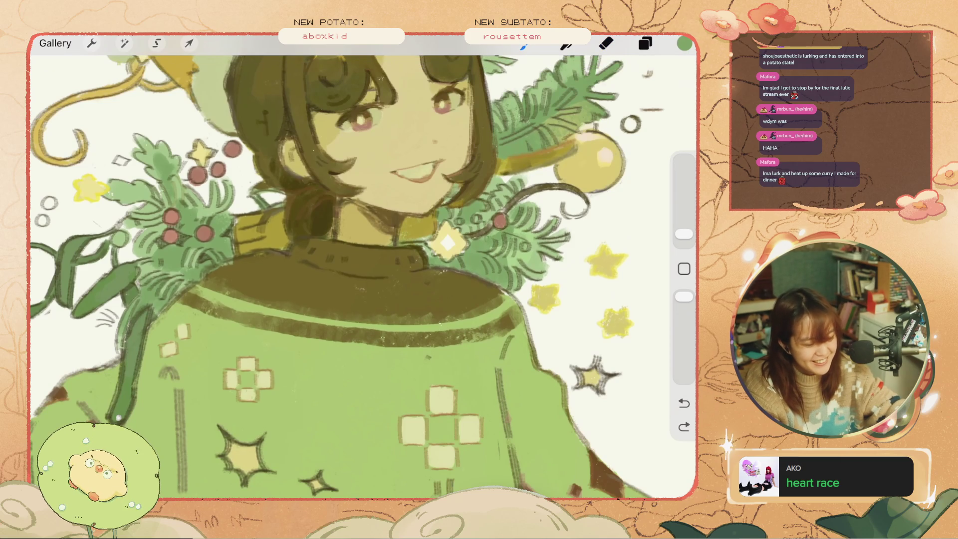
{"action": "left_click", "coordinate": [684, 427]}
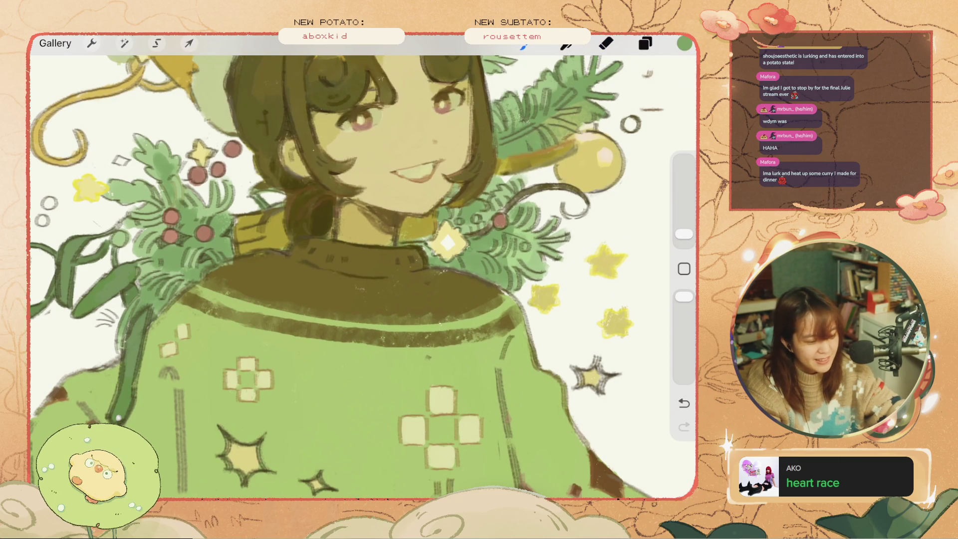
{"action": "key", "text": "ctrl+z"}
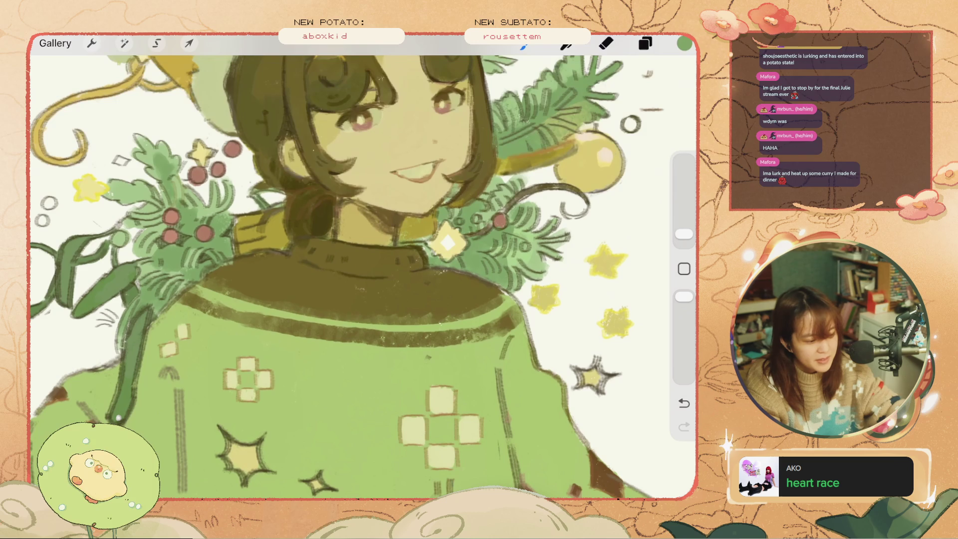
{"action": "key", "text": "ctrl+z"}
{"action": "left_click", "coordinate": [684, 427]}
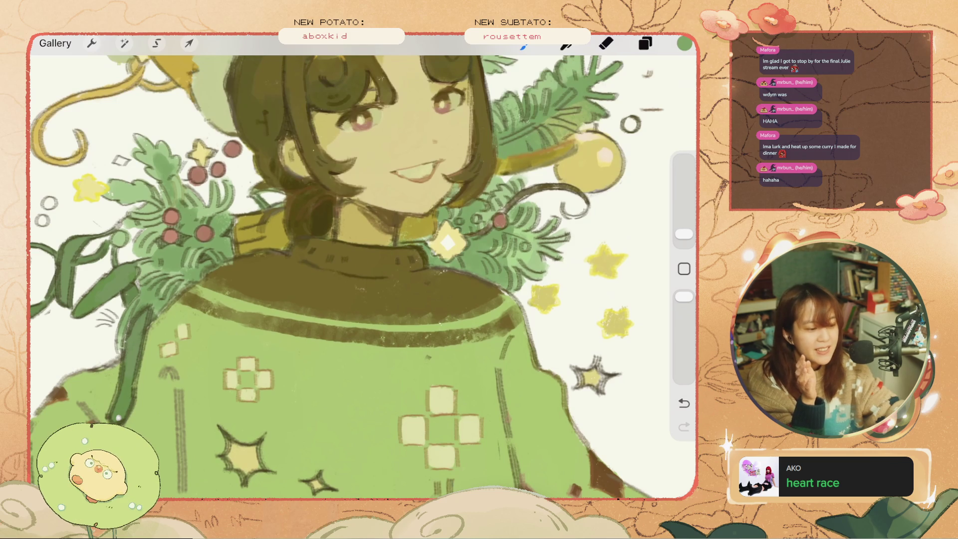
Step: Erase small marks around the face, comparing the erase stroke with undo and redo
{"action": "key", "text": "e"}
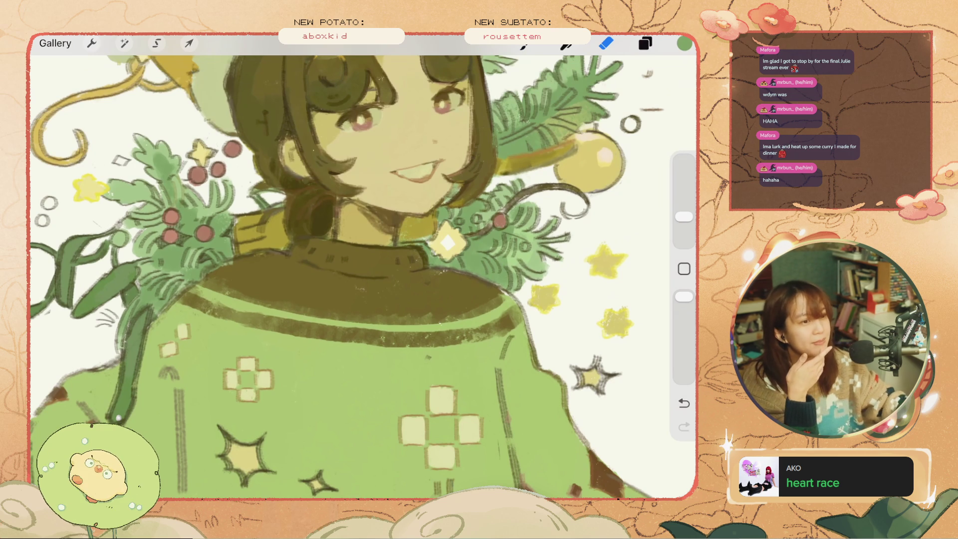
{"action": "scroll", "coordinate": [350, 275], "scroll_direction": "down", "scroll_amount": 5}
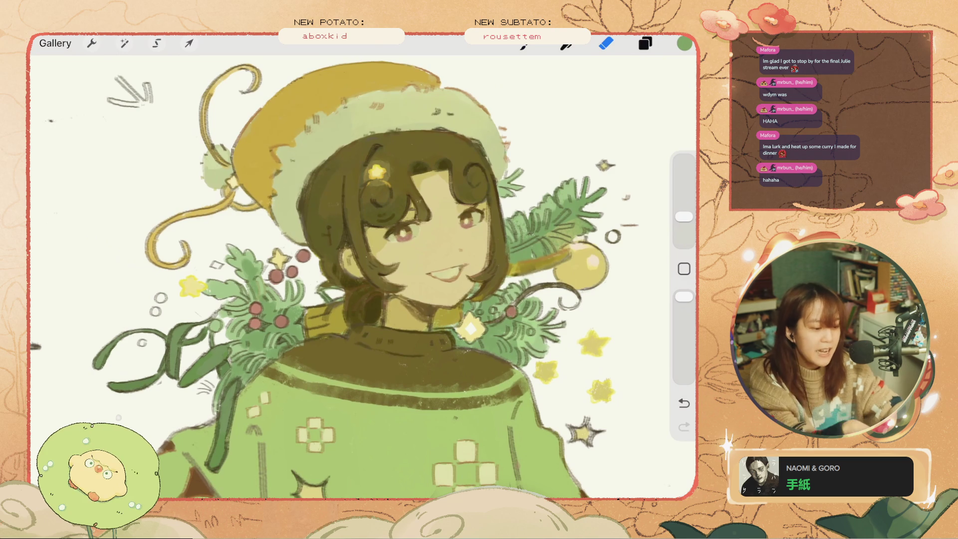
{"action": "key", "text": "ctrl+z"}
{"action": "left_click", "coordinate": [593, 233]}
{"action": "key", "text": "ctrl+z"}
{"action": "left_click", "coordinate": [593, 232]}
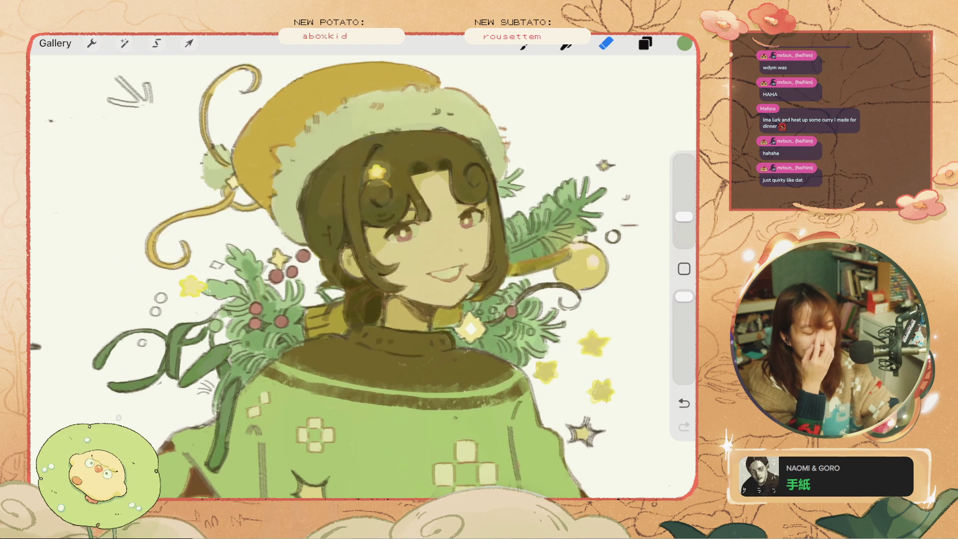
{"action": "scroll", "coordinate": [629, 215], "scroll_direction": "up", "scroll_amount": 3}
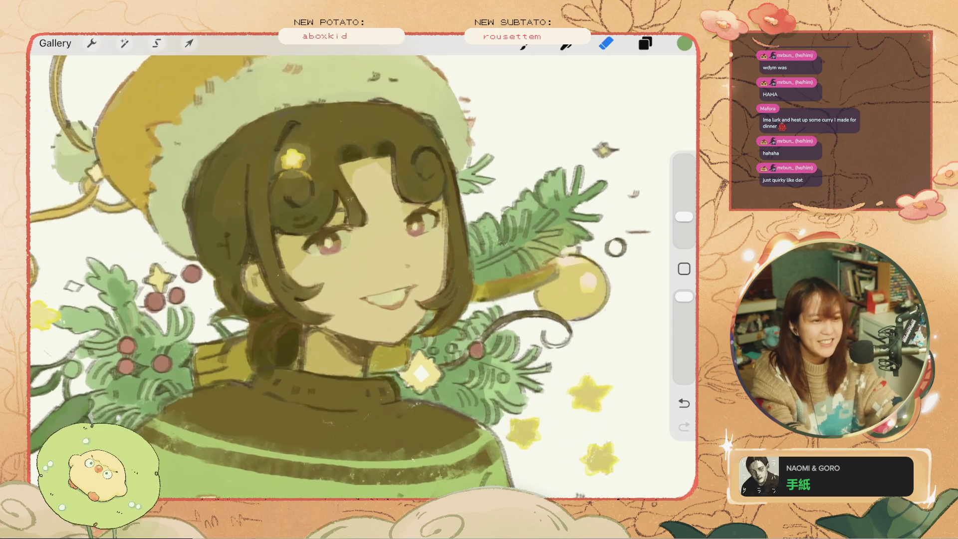
Step: Retouch the leaves at the girl's shoulders with short strokes, resizing the brush and redoing attempts
{"action": "key", "text": "b"}
{"action": "left_click_drag", "start_coordinate": [519, 207], "coordinate": [529, 228]}
{"action": "key", "text": "ctrl+z"}
{"action": "key", "text": "ctrl+z"}
{"action": "left_click_drag", "start_coordinate": [684, 219], "coordinate": [684, 210]}
{"action": "left_click_drag", "start_coordinate": [479, 179], "coordinate": [534, 245]}
{"action": "key", "text": "ctrl+z"}
{"action": "left_click_drag", "start_coordinate": [684, 210], "coordinate": [684, 219]}
{"action": "left_click_drag", "start_coordinate": [544, 199], "coordinate": [516, 228]}
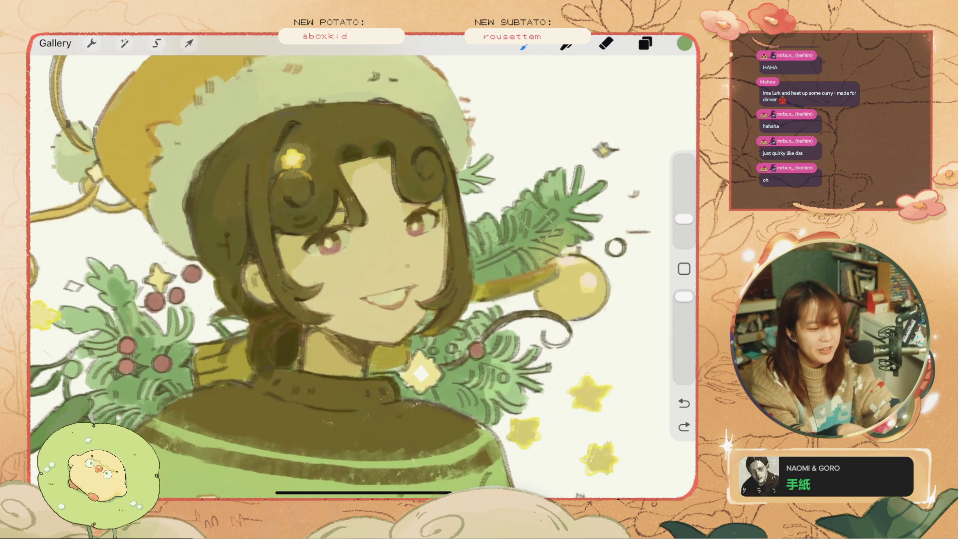
{"action": "key", "text": "ctrl+z"}
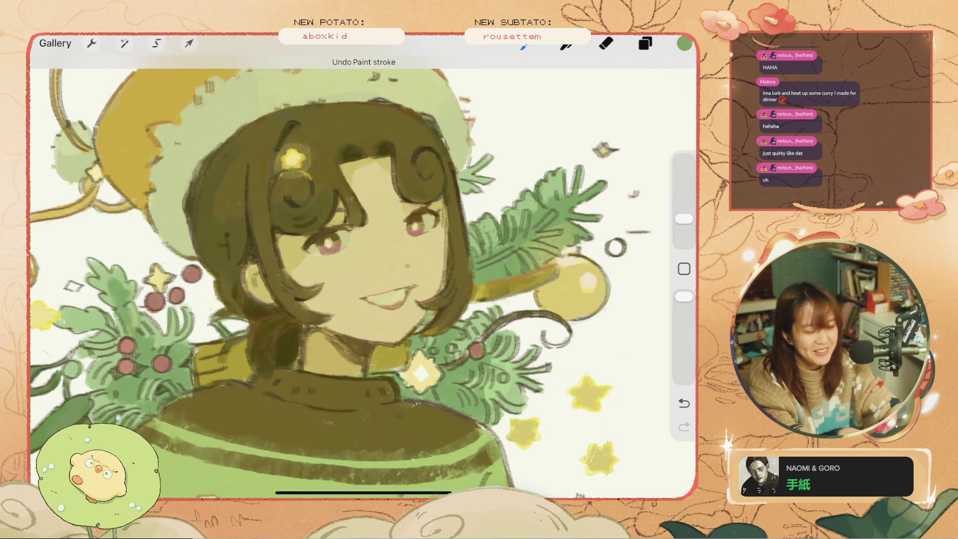
{"action": "left_click_drag", "start_coordinate": [534, 193], "coordinate": [512, 225]}
{"action": "scroll", "coordinate": [363, 267], "scroll_direction": "down", "scroll_amount": 3}
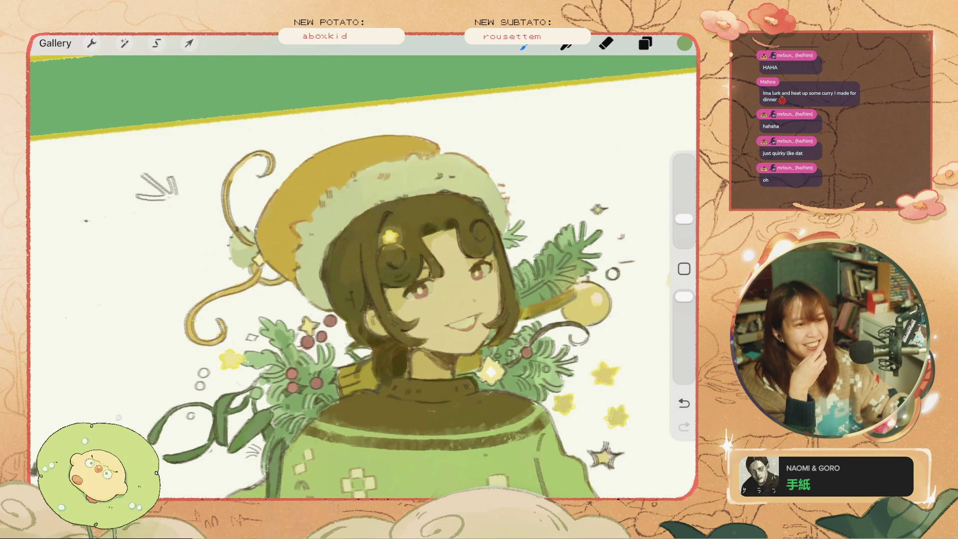
{"action": "scroll", "coordinate": [363, 266], "scroll_direction": "down", "scroll_amount": 3}
{"action": "scroll", "coordinate": [362, 298], "scroll_direction": "up", "scroll_amount": 2}
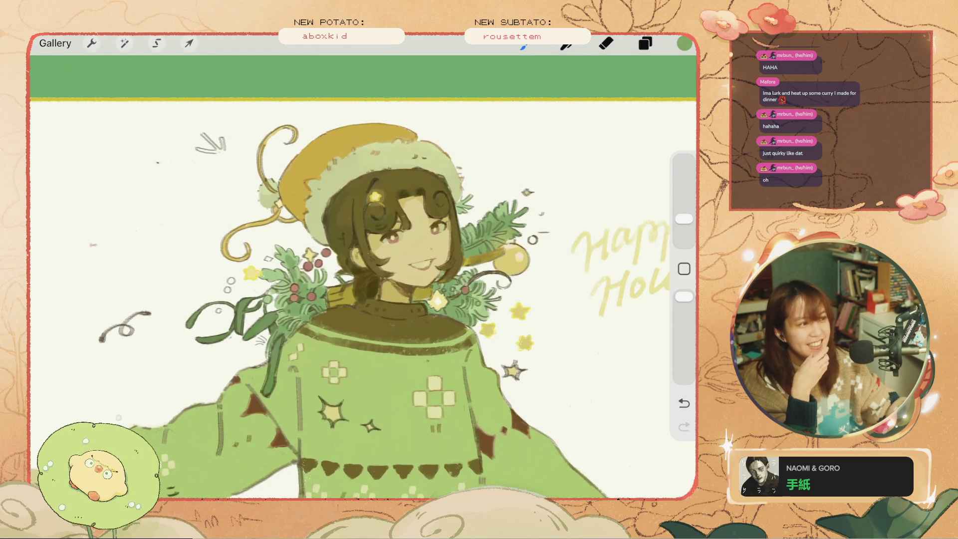
{"action": "scroll", "coordinate": [363, 281], "scroll_direction": "up", "scroll_amount": 2}
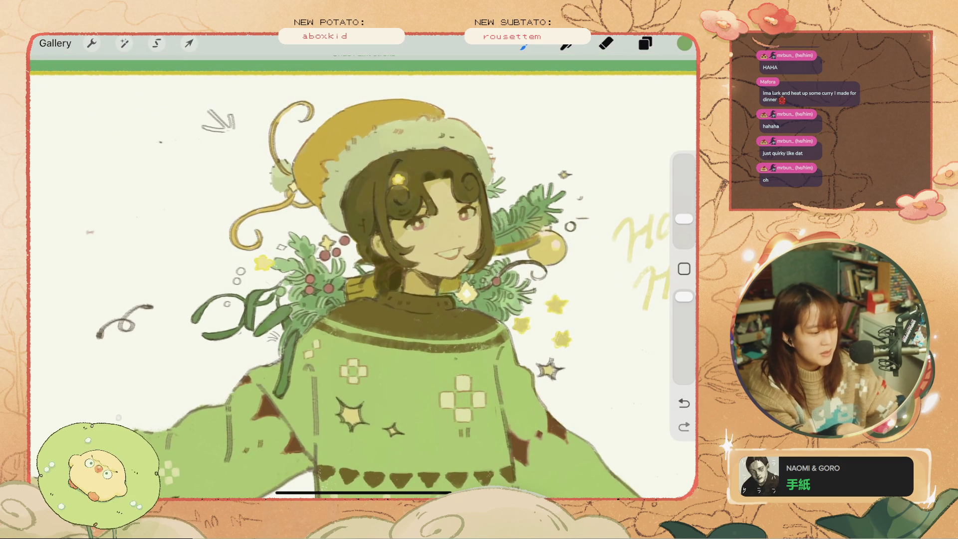
{"action": "key", "text": "ctrl+z"}
Step: Paint green diagonal stripes on the yellow ornament at right
{"action": "left_click_drag", "start_coordinate": [685, 219], "coordinate": [684, 229]}
{"action": "left_click", "coordinate": [515, 307]}
{"action": "key", "text": "ctrl+z"}
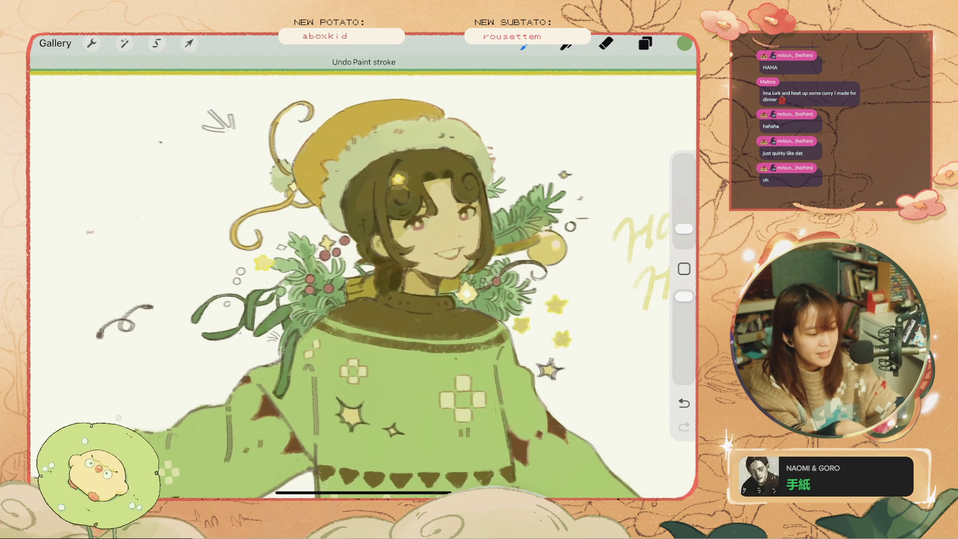
{"action": "key", "text": "ctrl+z"}
{"action": "scroll", "coordinate": [364, 280], "scroll_direction": "up", "scroll_amount": 3}
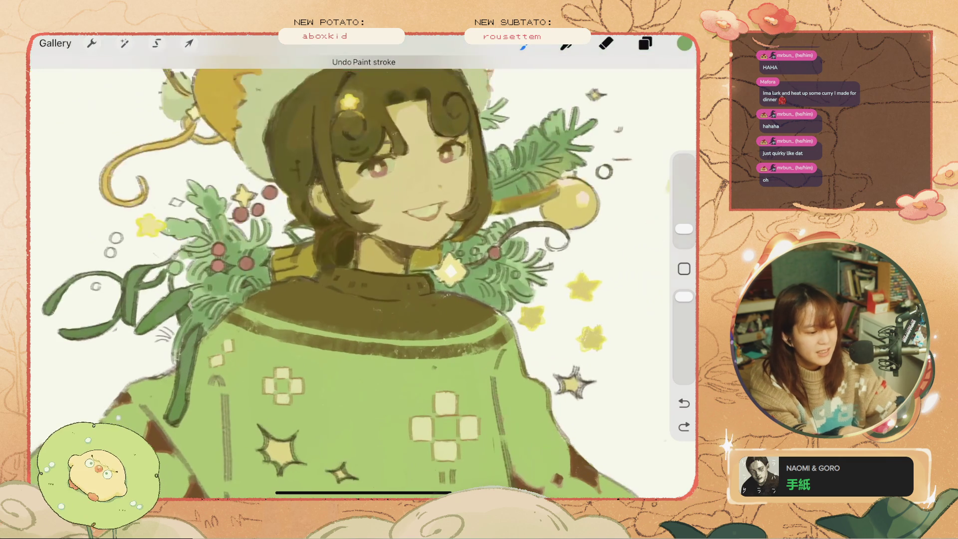
{"action": "key", "text": "ctrl+z"}
{"action": "key", "text": "ctrl+z"}
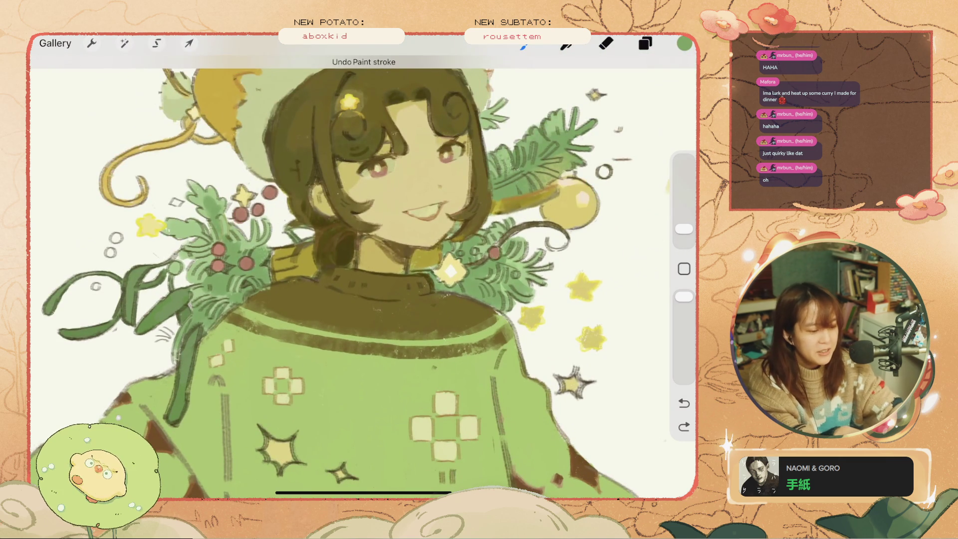
{"action": "left_click_drag", "start_coordinate": [549, 197], "coordinate": [589, 212]}
{"action": "key", "text": "ctrl+z"}
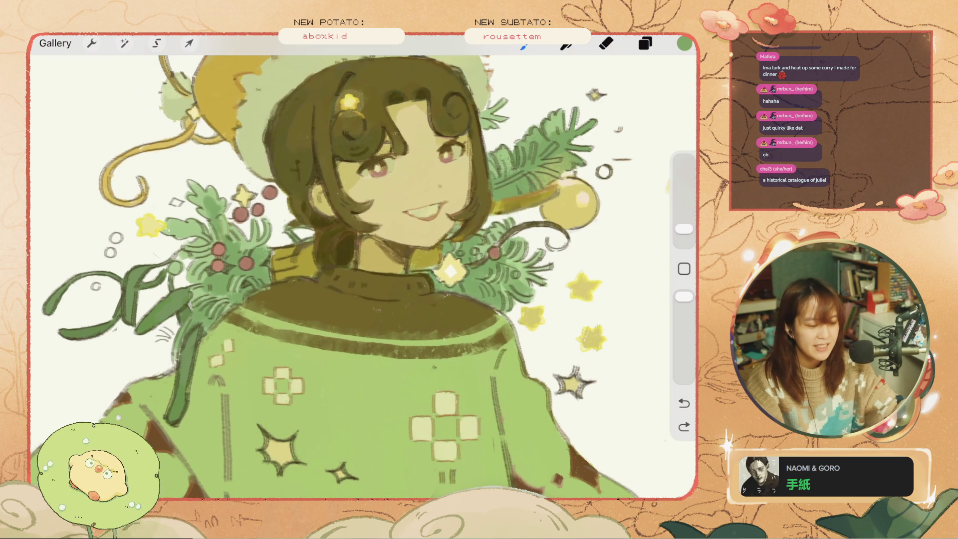
Step: Choose an olive colour and shrink the brush to 3% size
{"action": "left_click", "coordinate": [684, 268]}
{"action": "left_click", "coordinate": [557, 217]}
{"action": "left_click_drag", "start_coordinate": [495, 222], "coordinate": [524, 249]}
{"action": "key", "text": "ctrl+z"}
{"action": "left_click", "coordinate": [684, 229]}
Step: Add a small olive stroke beside the leaves, comparing it with and without via undo/redo
{"action": "key", "text": "ctrl+z"}
{"action": "key", "text": "ctrl+shift+z"}
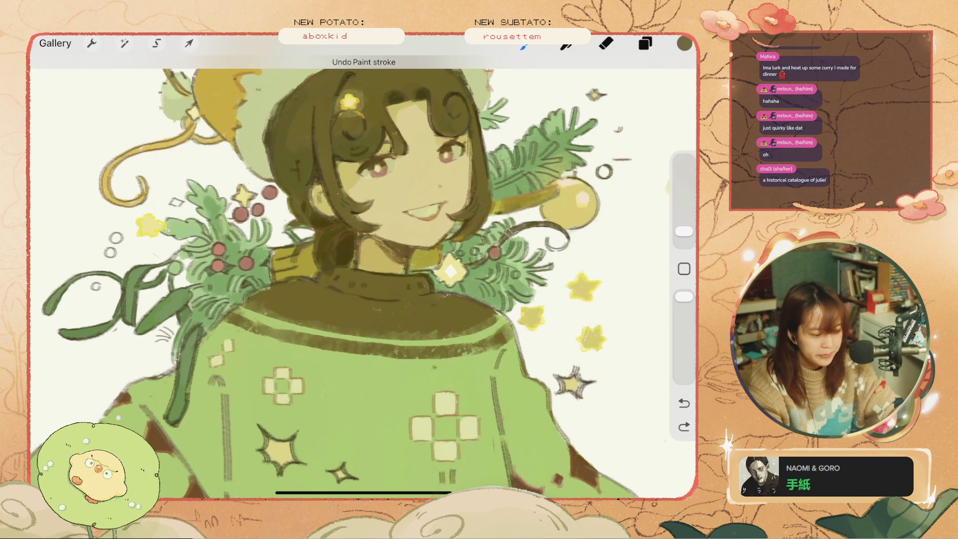
{"action": "key", "text": "ctrl+z"}
{"action": "key", "text": "ctrl+shift+z"}
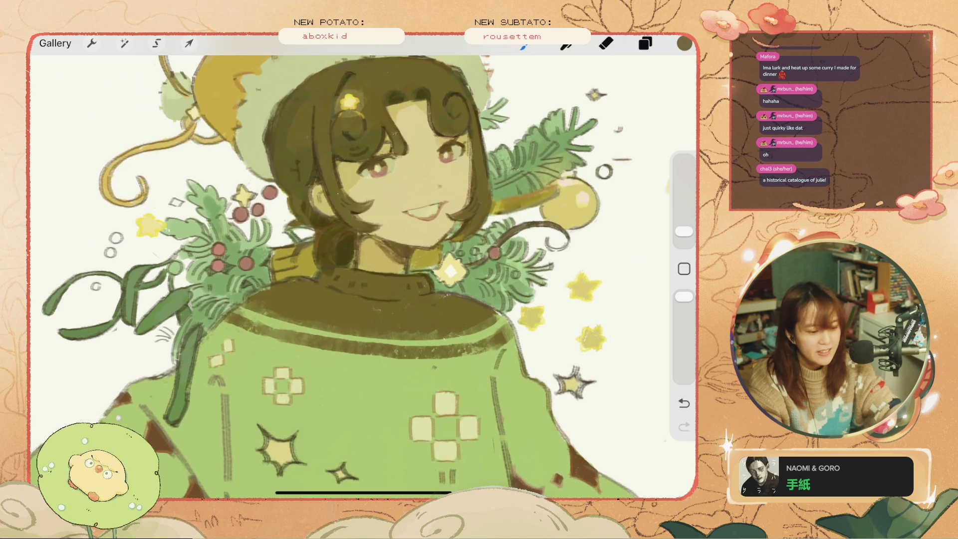
{"action": "left_click_drag", "start_coordinate": [557, 240], "coordinate": [572, 252]}
{"action": "key", "text": "ctrl+z"}
{"action": "left_click_drag", "start_coordinate": [685, 232], "coordinate": [684, 235]}
{"action": "key", "text": "ctrl+z"}
{"action": "key", "text": "ctrl+shift+z"}
{"action": "key", "text": "ctrl+z"}
{"action": "key", "text": "ctrl+shift+z"}
{"action": "key", "text": "ctrl+z"}
{"action": "key", "text": "ctrl+shift+z"}
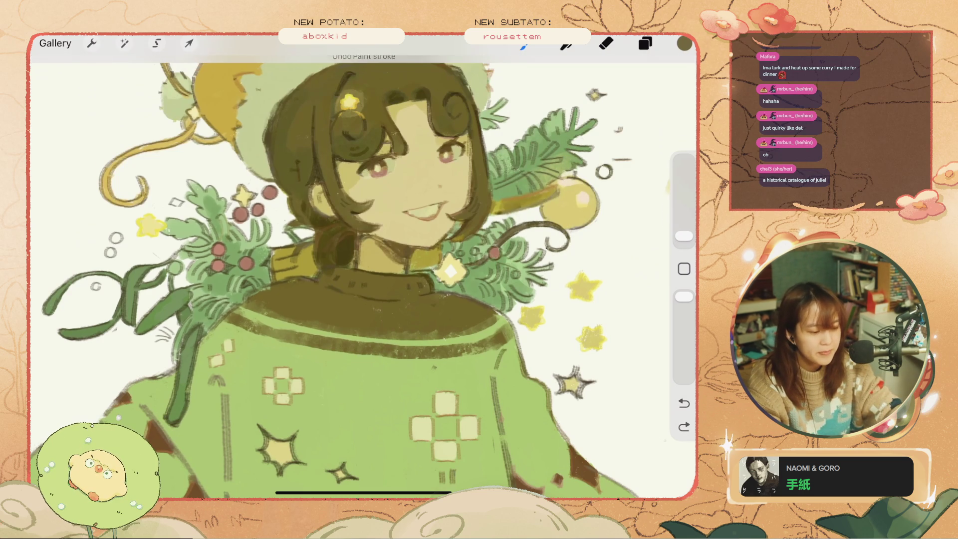
{"action": "scroll", "coordinate": [363, 267], "scroll_direction": "down", "scroll_amount": 3}
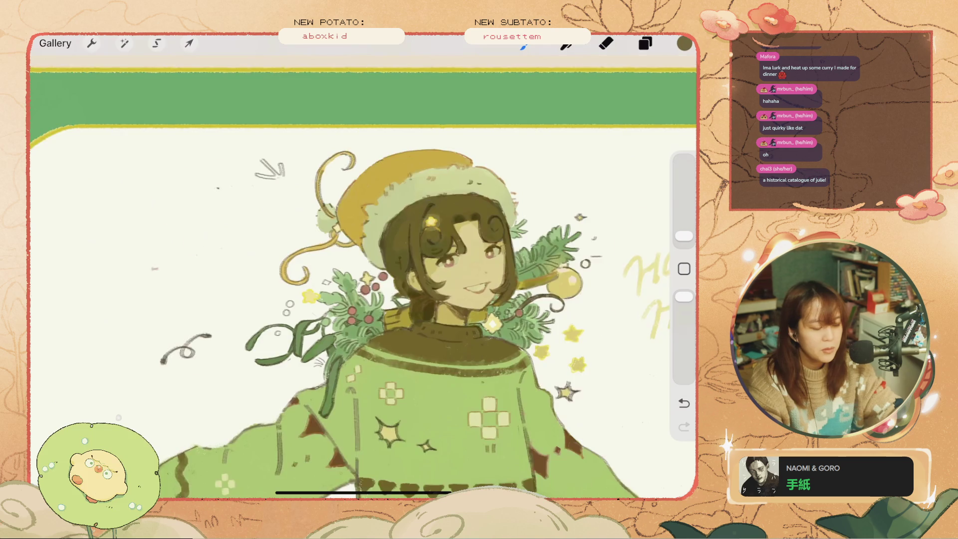
Step: Try a tiny mark beside the diamond star, then undo it
{"action": "scroll", "coordinate": [363, 267], "scroll_direction": "up", "scroll_amount": 3}
{"action": "key", "text": "ctrl+z"}
{"action": "key", "text": "ctrl+shift+z"}
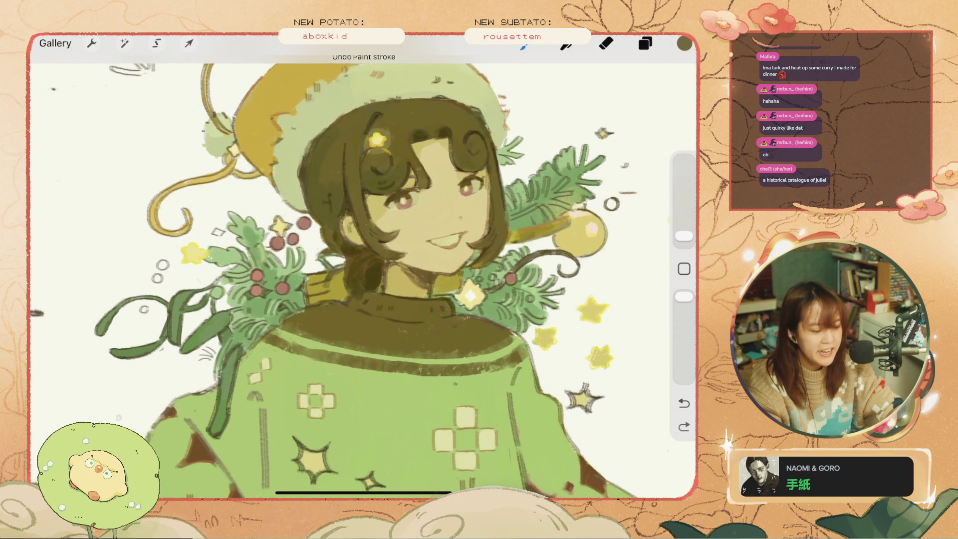
{"action": "scroll", "coordinate": [363, 267], "scroll_direction": "up", "scroll_amount": 3}
{"action": "left_click_drag", "start_coordinate": [452, 258], "coordinate": [465, 253]}
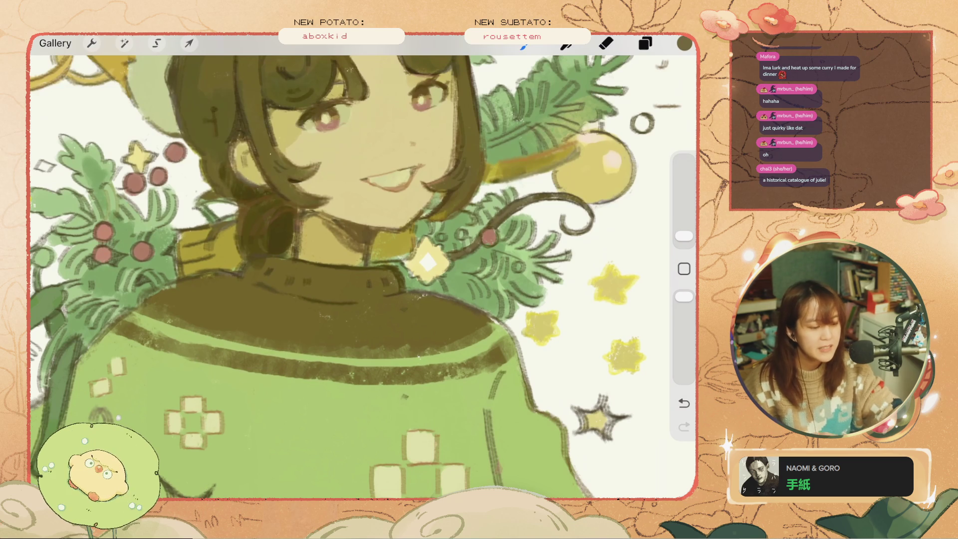
{"action": "key", "text": "ctrl+z"}
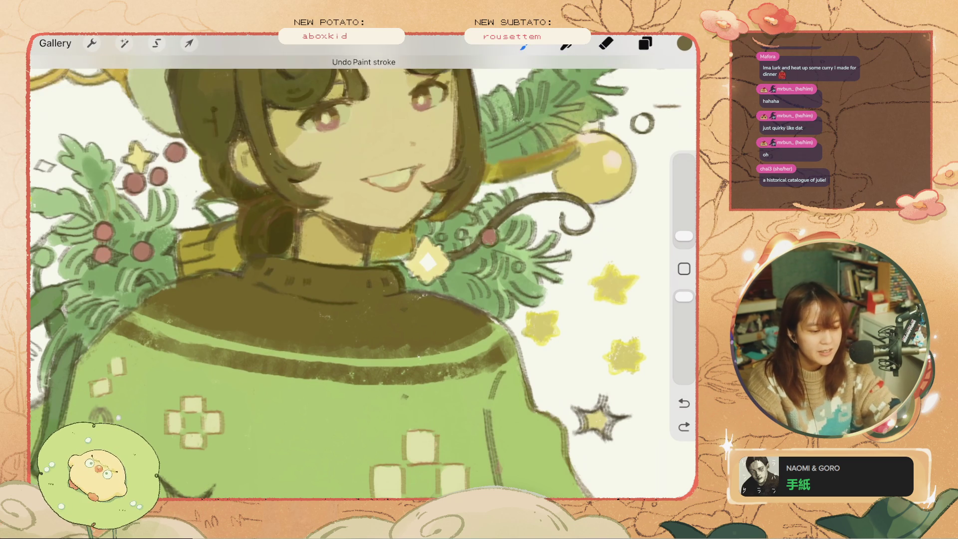
Step: Undo the stroke near the left flowers, switch to the Eraser, and fit the whole card on screen
{"action": "scroll", "coordinate": [363, 274], "scroll_direction": "down", "scroll_amount": 5}
{"action": "scroll", "coordinate": [349, 215], "scroll_direction": "up", "scroll_amount": 5}
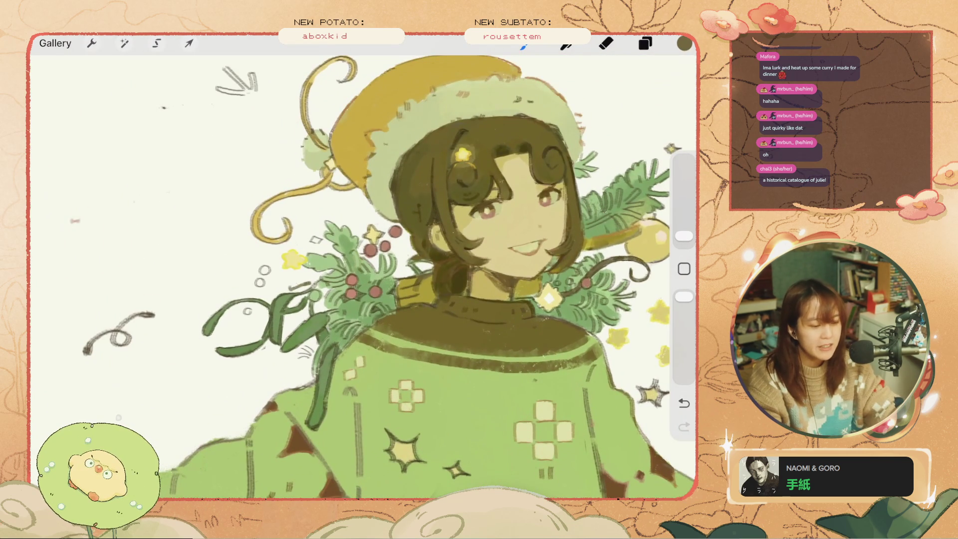
{"action": "key", "text": "ctrl+z"}
{"action": "key", "text": "ctrl+z"}
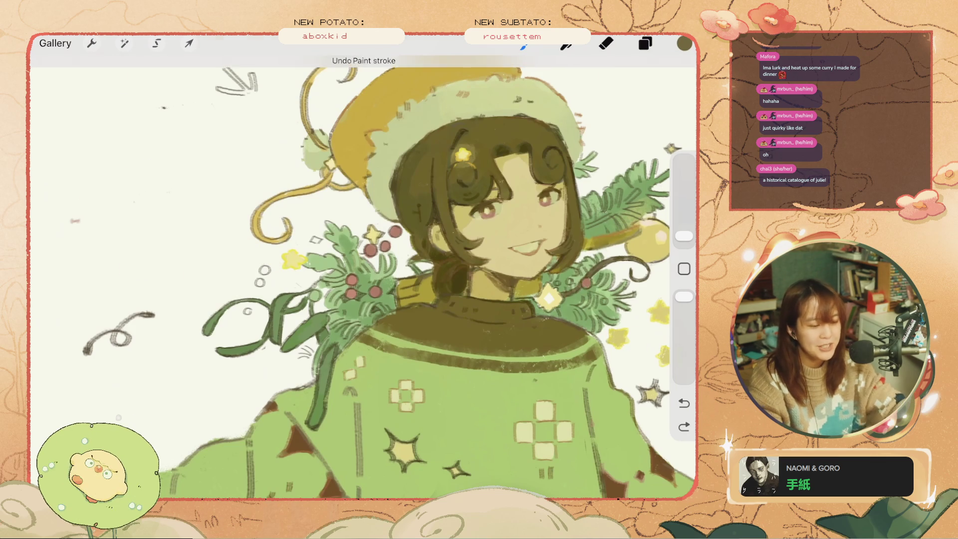
{"action": "scroll", "coordinate": [364, 274], "scroll_direction": "up", "scroll_amount": 2}
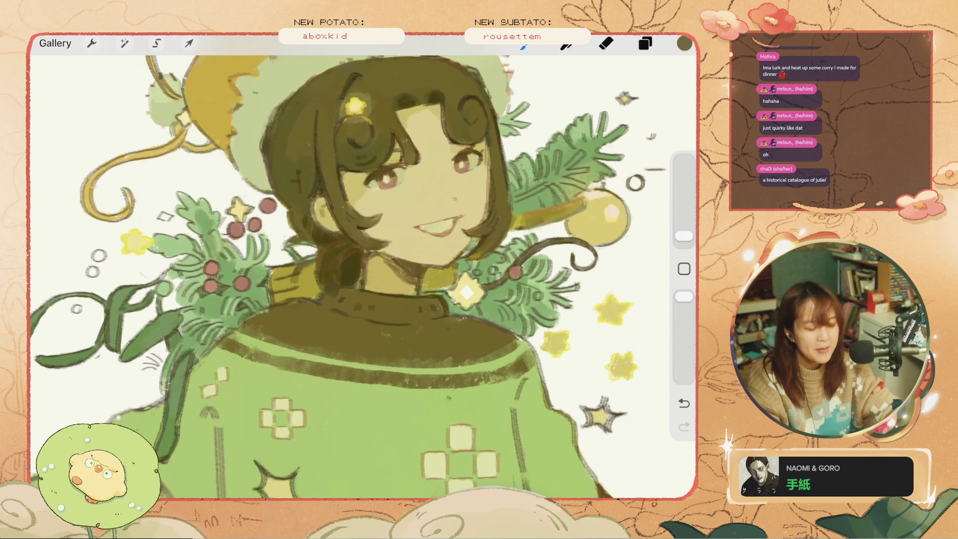
{"action": "scroll", "coordinate": [587, 296], "scroll_direction": "up", "scroll_amount": 3}
{"action": "key", "text": "e"}
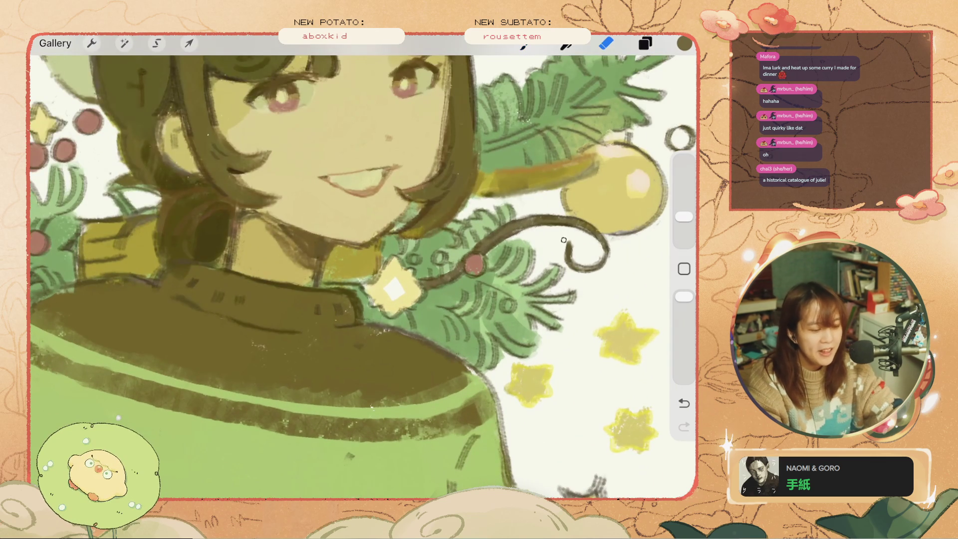
{"action": "key", "text": "ctrl+0"}
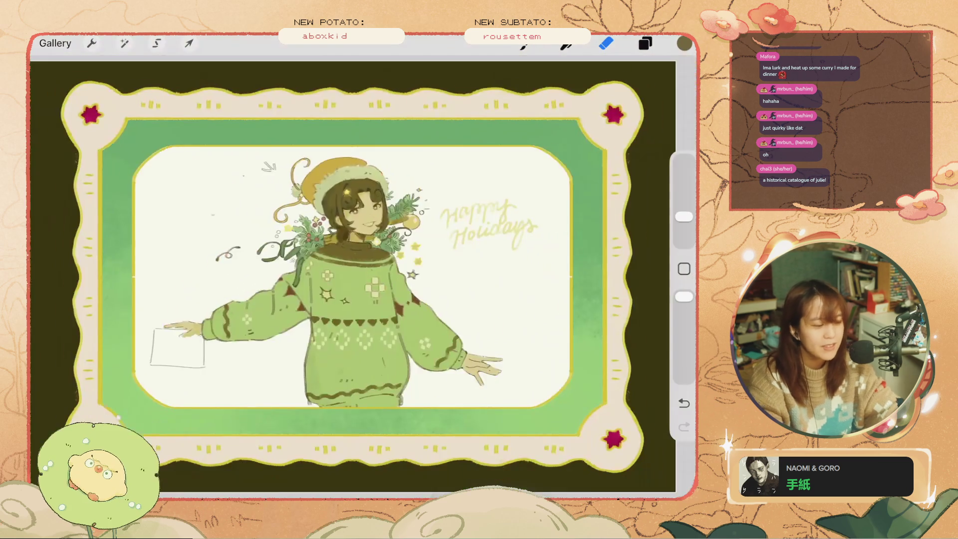
Step: Revert the erase near the ornament and return to a slightly larger brush
{"action": "scroll", "coordinate": [350, 215], "scroll_direction": "up", "scroll_amount": 5}
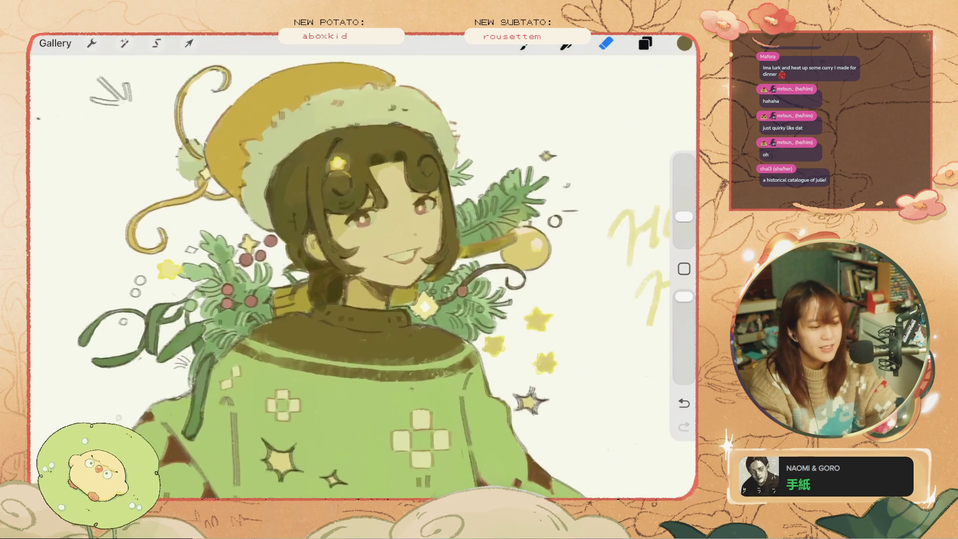
{"action": "key", "text": "ctrl+z"}
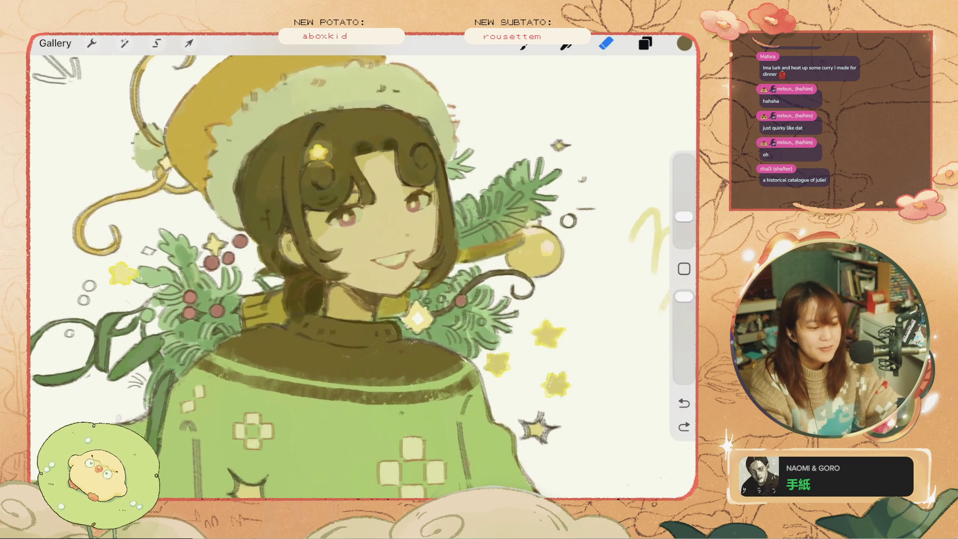
{"action": "key", "text": "b"}
{"action": "left_click_drag", "start_coordinate": [684, 235], "coordinate": [684, 232]}
Step: Sample olive gold #A88A44 from the artwork and undo the test strokes
{"action": "left_click", "coordinate": [684, 44]}
{"action": "left_click_drag", "start_coordinate": [564, 175], "coordinate": [599, 176]}
{"action": "left_click", "coordinate": [684, 43]}
{"action": "key", "text": "ctrl+z"}
{"action": "key", "text": "ctrl+z"}
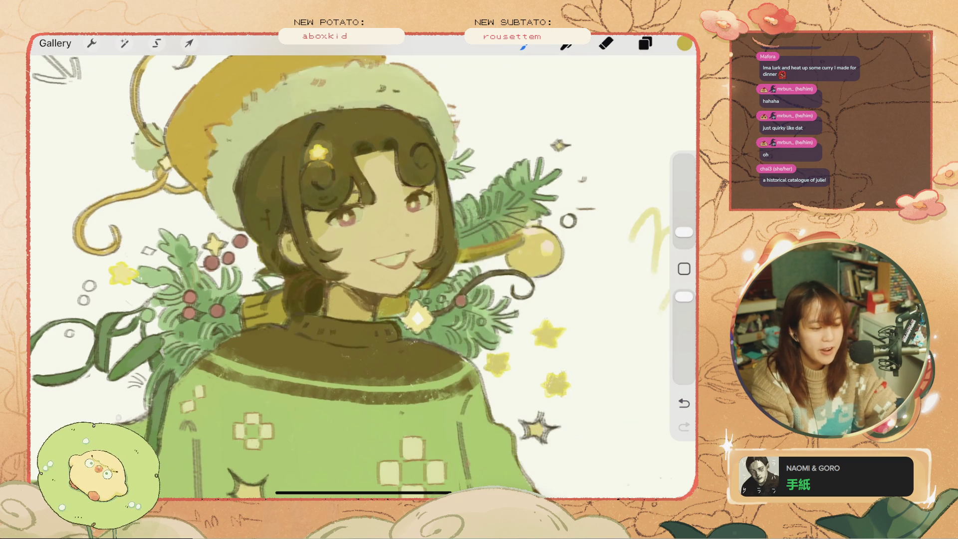
{"action": "left_click", "coordinate": [476, 255]}
{"action": "key", "text": "ctrl+z"}
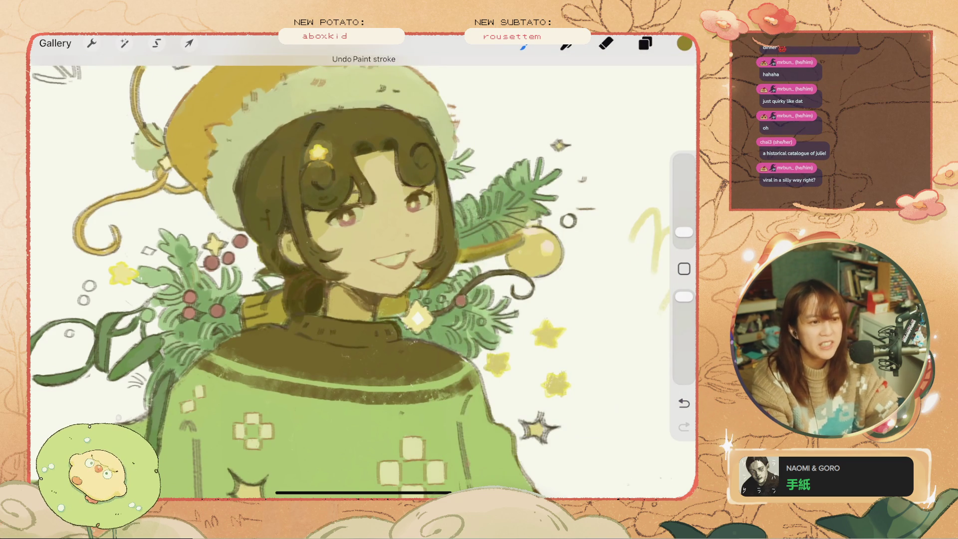
{"action": "scroll", "coordinate": [363, 275], "scroll_direction": "down", "scroll_amount": 5}
{"action": "scroll", "coordinate": [364, 275], "scroll_direction": "up", "scroll_amount": 3}
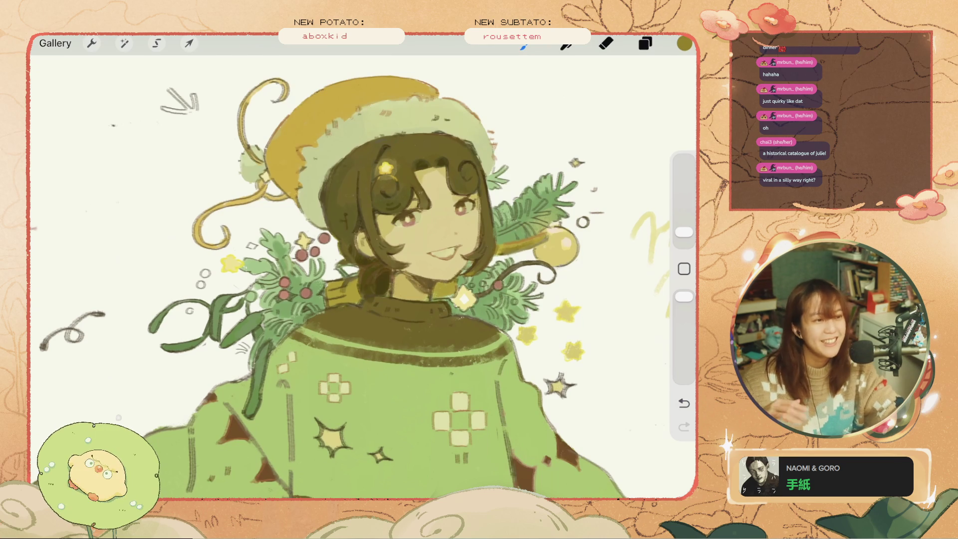
Step: Try small dark curves on the sweater collar and undo them
{"action": "key", "text": "ctrl+z"}
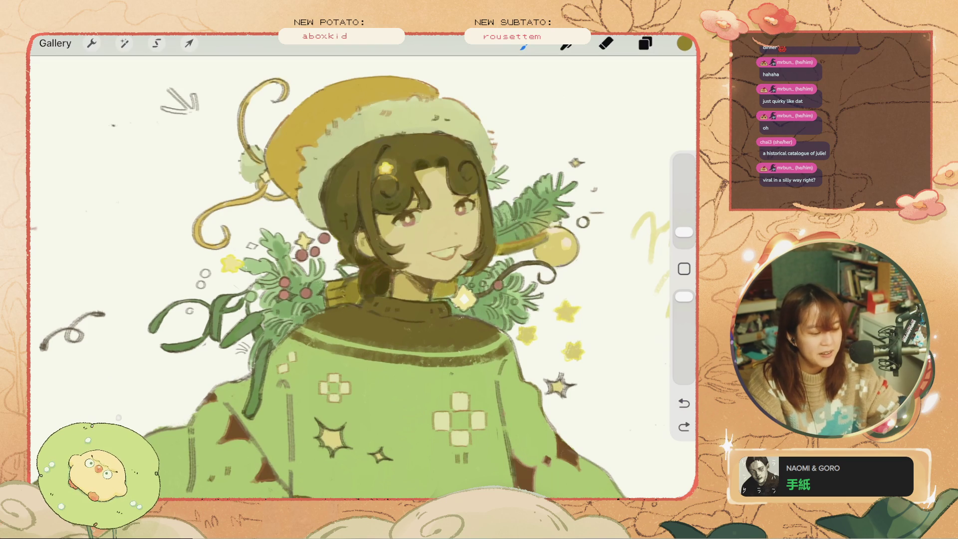
{"action": "key", "text": "ctrl+z"}
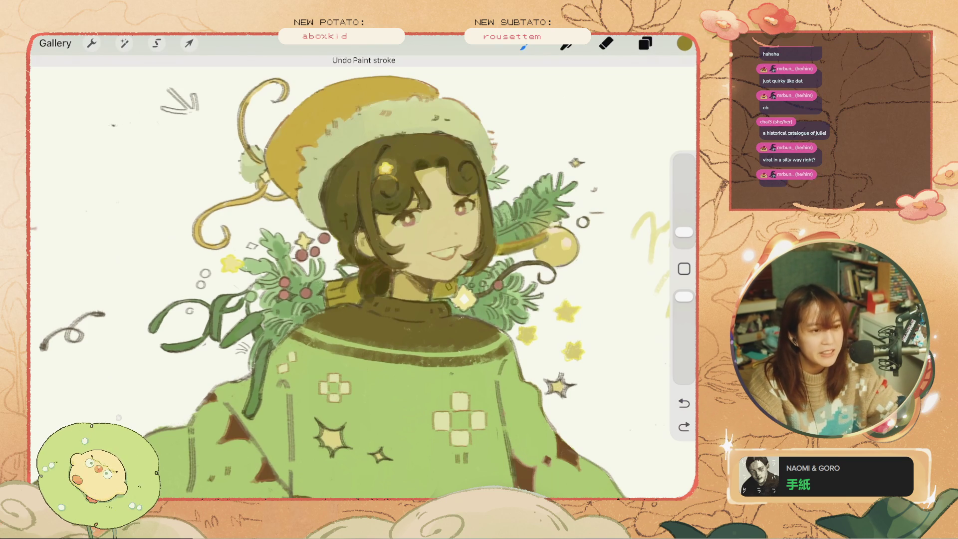
{"action": "left_click_drag", "start_coordinate": [439, 284], "coordinate": [448, 296]}
{"action": "key", "text": "ctrl+z"}
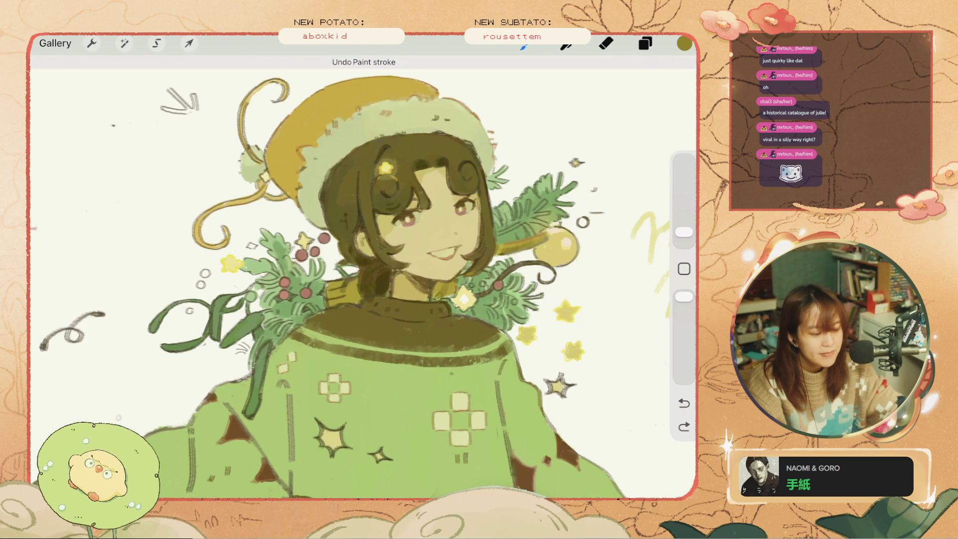
{"action": "key", "text": "ctrl+z"}
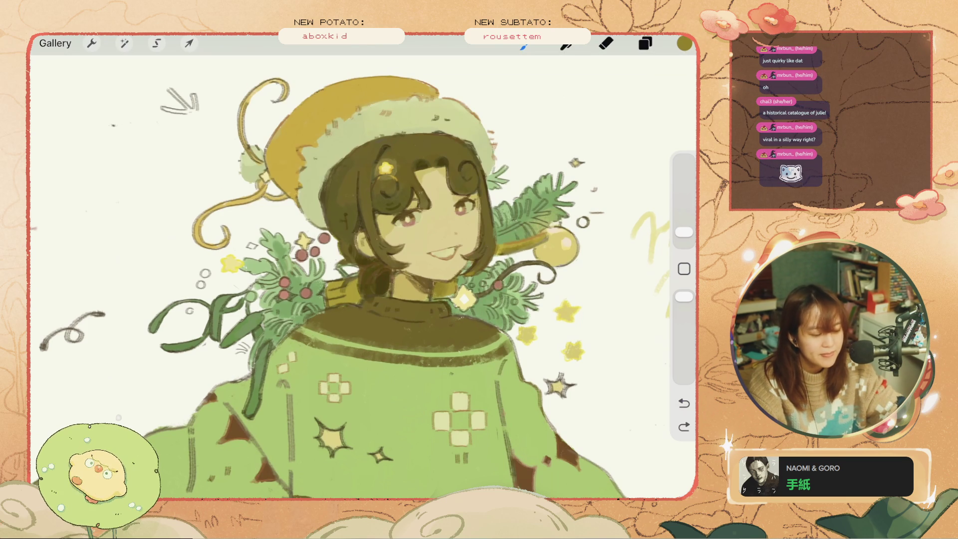
{"action": "left_click_drag", "start_coordinate": [453, 283], "coordinate": [455, 290]}
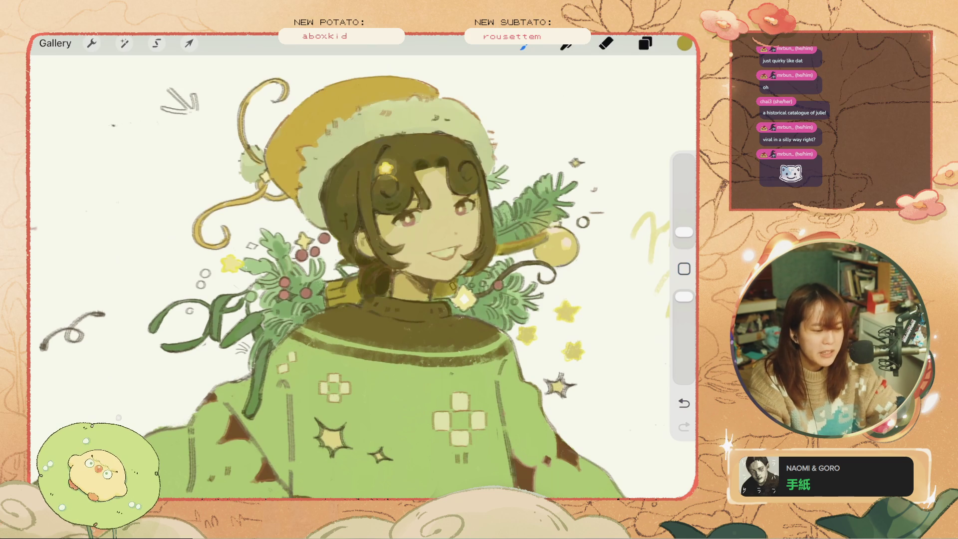
{"action": "key", "text": "ctrl+z"}
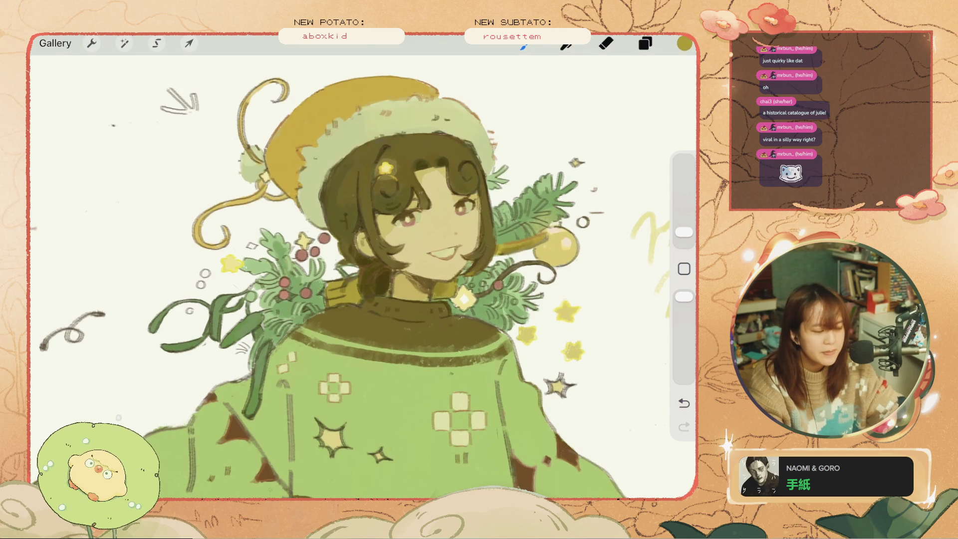
{"action": "key", "text": "ctrl+z"}
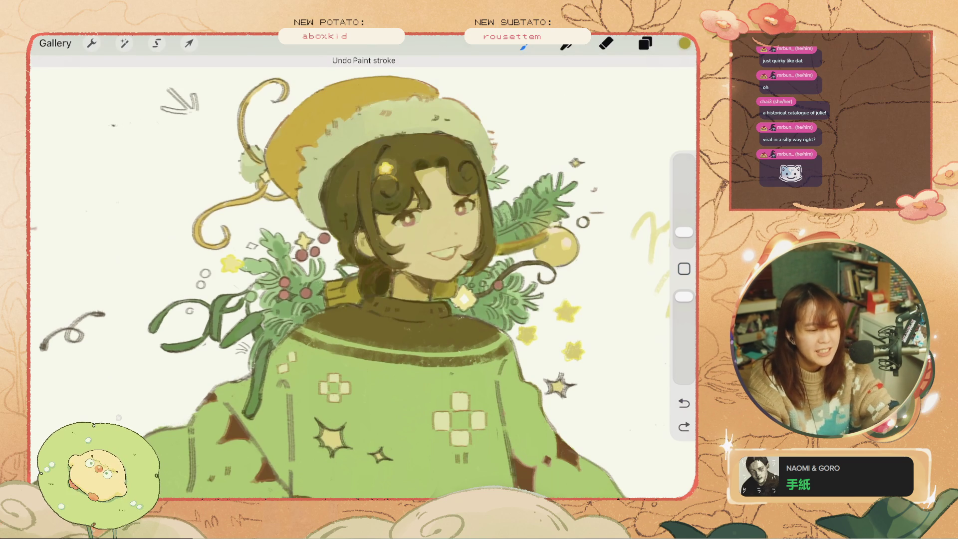
Step: Raise the olive's Value from 72% to 81%, then test and remove another collar stroke
{"action": "left_click", "coordinate": [685, 43]}
{"action": "left_click_drag", "start_coordinate": [579, 170], "coordinate": [595, 170]}
{"action": "left_click", "coordinate": [684, 44]}
{"action": "key", "text": "ctrl+z"}
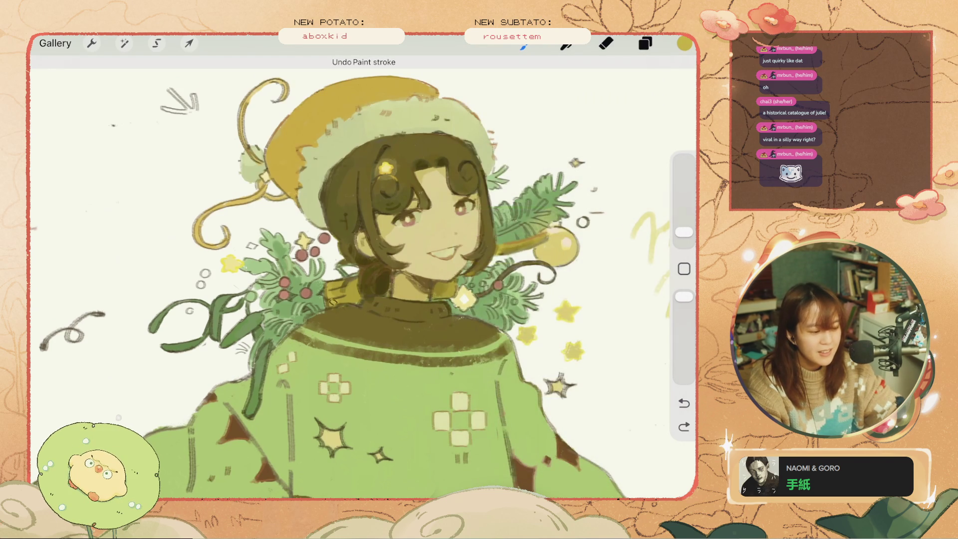
{"action": "left_click_drag", "start_coordinate": [328, 292], "coordinate": [332, 305]}
{"action": "key", "text": "ctrl+z"}
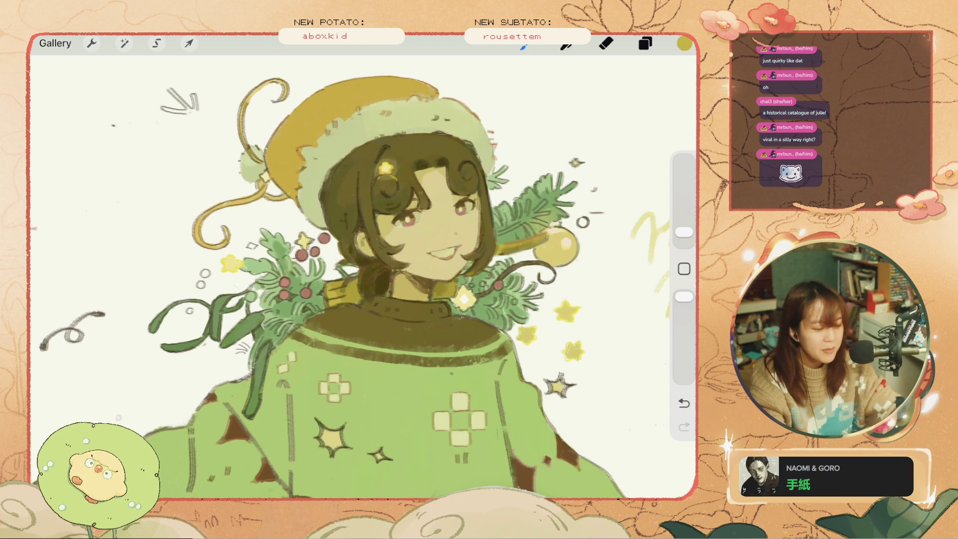
{"action": "key", "text": "ctrl+z"}
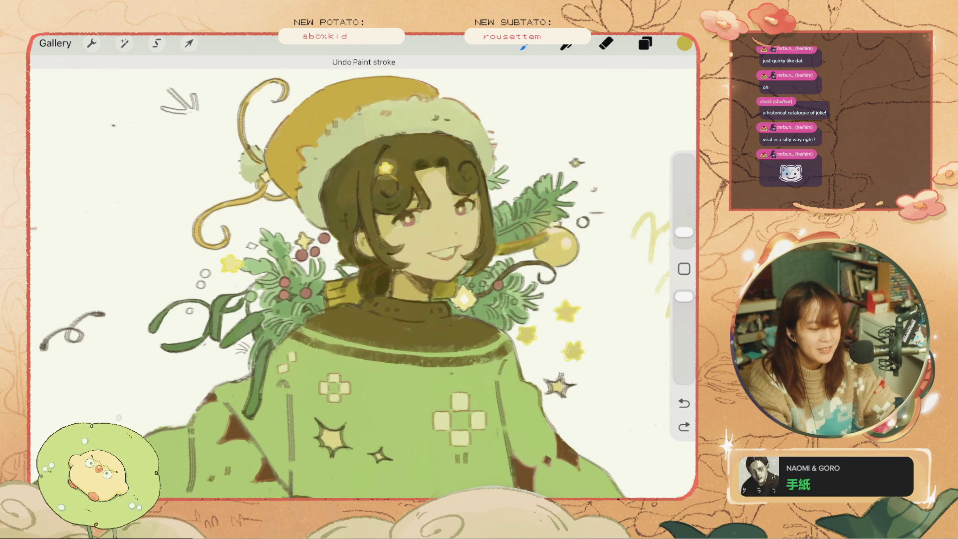
{"action": "key", "text": "ctrl+shift+z"}
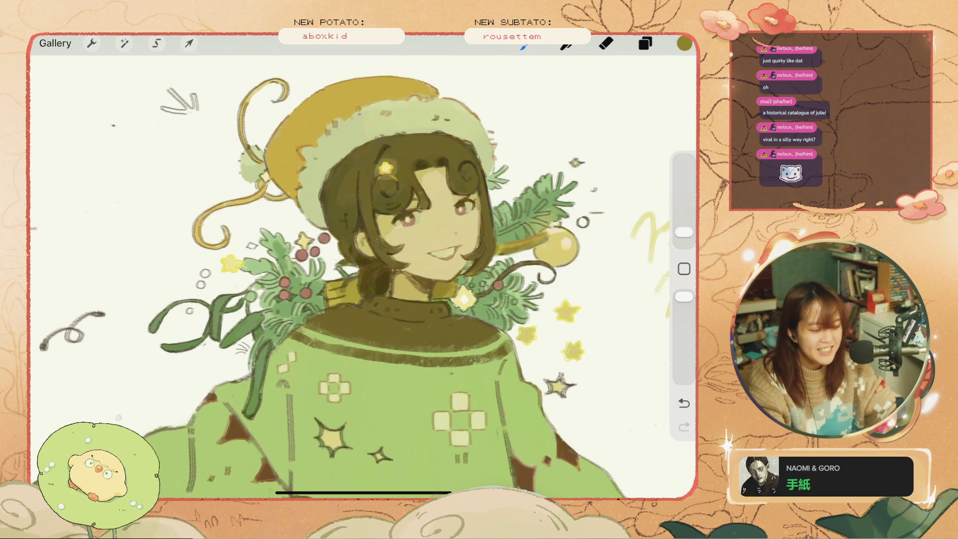
{"action": "key", "text": "ctrl+z"}
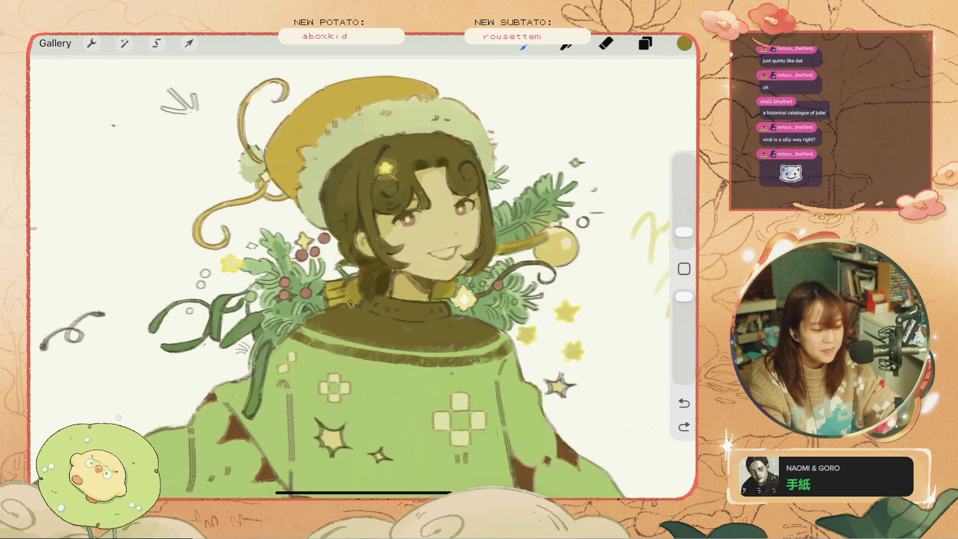
Step: Enlarge the brush slightly and try strokes near the ornament, hat brim and hair edge, undoing each
{"action": "left_click_drag", "start_coordinate": [684, 231], "coordinate": [685, 227]}
{"action": "left_click_drag", "start_coordinate": [542, 244], "coordinate": [499, 254]}
{"action": "key", "text": "ctrl+z"}
{"action": "mouse_move", "coordinate": [277, 182]}
{"action": "left_mouse_down"}
{"action": "mouse_move", "coordinate": [302, 125]}
{"action": "mouse_move", "coordinate": [324, 117]}
{"action": "left_mouse_up"}
{"action": "key", "text": "ctrl+z"}
{"action": "key", "text": "ctrl+z"}
Step: Sample the hat's light green, test brief hat strokes, undo them, and make the brush smaller
{"action": "key", "text": "ctrl+z"}
{"action": "left_click_drag", "start_coordinate": [319, 232], "coordinate": [327, 150]}
{"action": "key", "text": "ctrl+z"}
{"action": "key", "text": "ctrl+z"}
{"action": "left_click_drag", "start_coordinate": [300, 192], "coordinate": [324, 137]}
{"action": "left_click", "coordinate": [329, 149]}
{"action": "key", "text": "ctrl+z"}
{"action": "key", "text": "ctrl+z"}
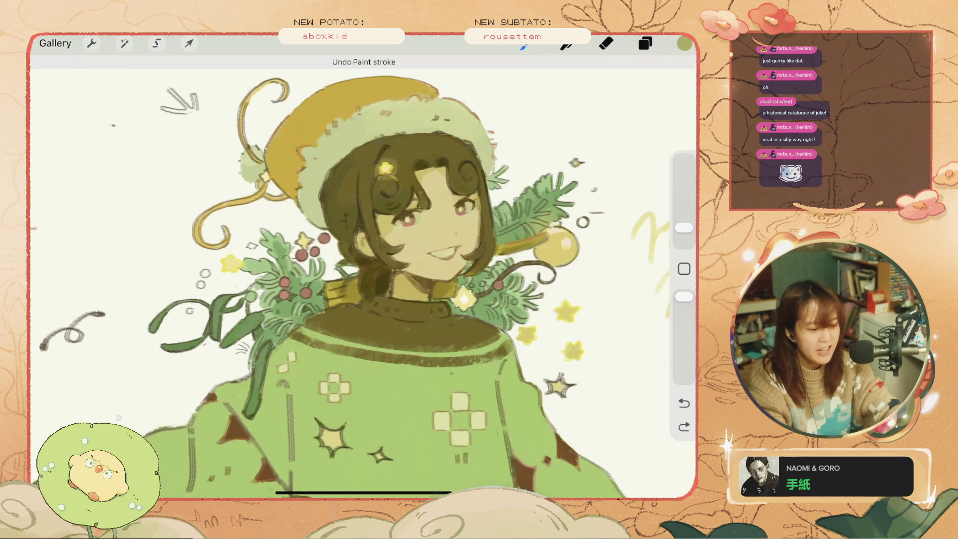
{"action": "left_click_drag", "start_coordinate": [379, 134], "coordinate": [425, 117]}
{"action": "key", "text": "ctrl+z"}
{"action": "left_click_drag", "start_coordinate": [685, 225], "coordinate": [685, 235]}
Step: Add tiny marks on the hat, comparing with undo and redo before removing them
{"action": "key", "text": "ctrl+z"}
{"action": "mouse_move", "coordinate": [398, 130]}
{"action": "left_mouse_down"}
{"action": "mouse_move", "coordinate": [419, 132]}
{"action": "mouse_move", "coordinate": [396, 132]}
{"action": "mouse_move", "coordinate": [408, 133]}
{"action": "left_mouse_up"}
{"action": "key", "text": "ctrl+z"}
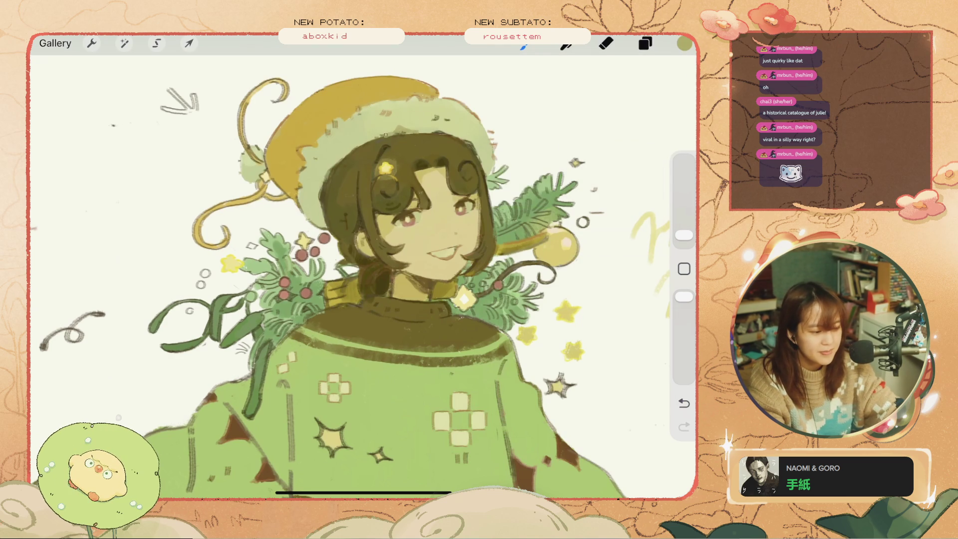
{"action": "key", "text": "ctrl+z"}
{"action": "left_click_drag", "start_coordinate": [361, 141], "coordinate": [367, 139]}
{"action": "key", "text": "ctrl+z"}
{"action": "key", "text": "ctrl+shift+z"}
{"action": "key", "text": "ctrl+z"}
{"action": "key", "text": "ctrl+shift+z"}
{"action": "key", "text": "ctrl+z"}
Step: Touch up the hair edge where it meets the hat and below the brim
{"action": "left_click_drag", "start_coordinate": [340, 159], "coordinate": [347, 152]}
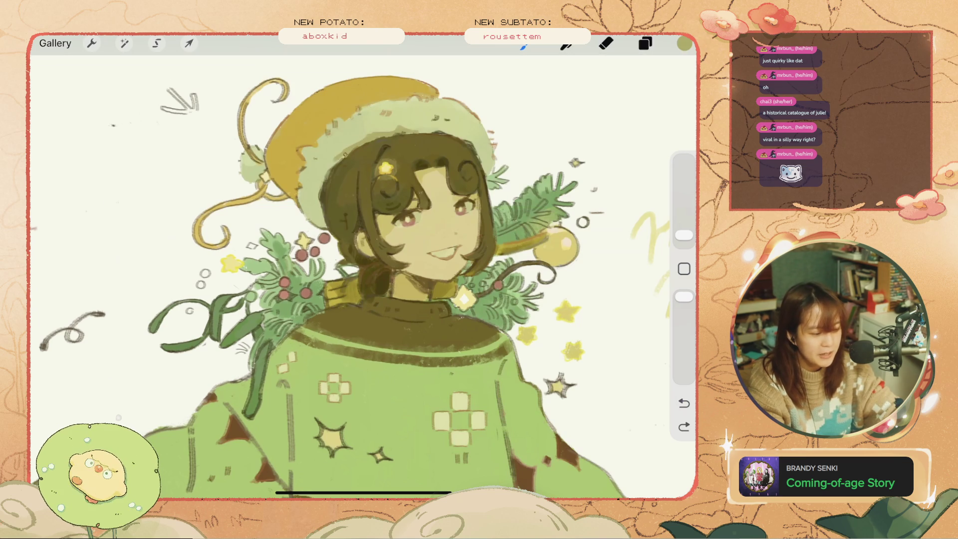
{"action": "key", "text": "ctrl+z"}
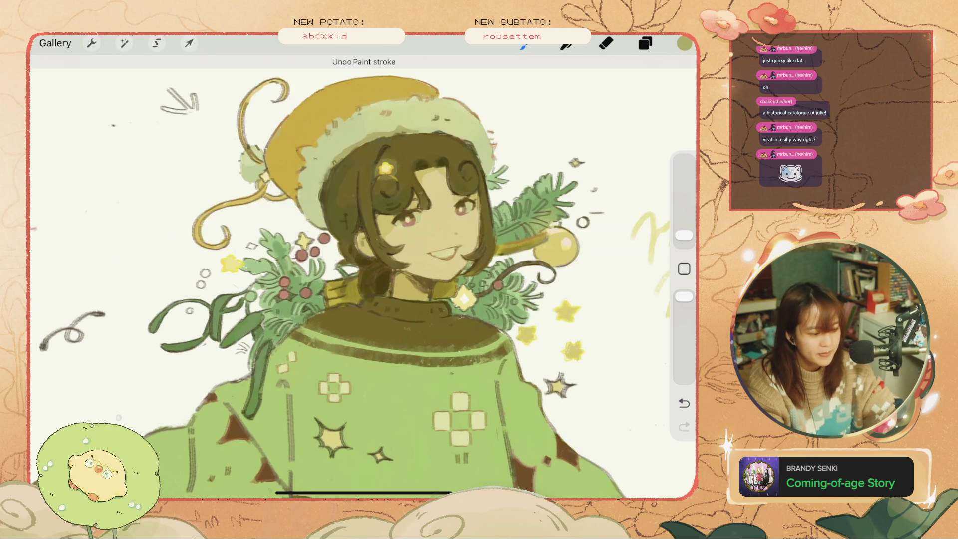
{"action": "left_click_drag", "start_coordinate": [322, 183], "coordinate": [327, 176]}
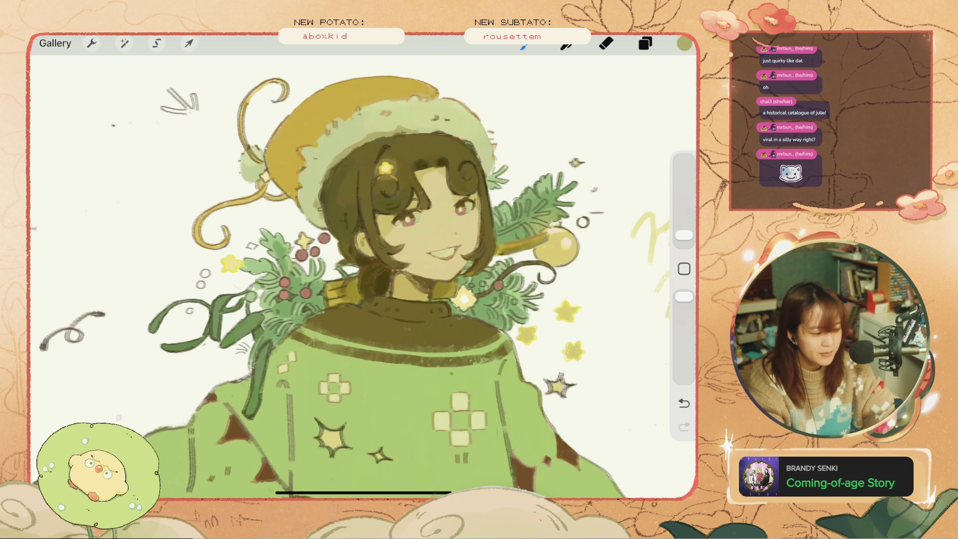
{"action": "left_click_drag", "start_coordinate": [319, 184], "coordinate": [316, 200]}
{"action": "key", "text": "ctrl+z"}
{"action": "key", "text": "ctrl+z"}
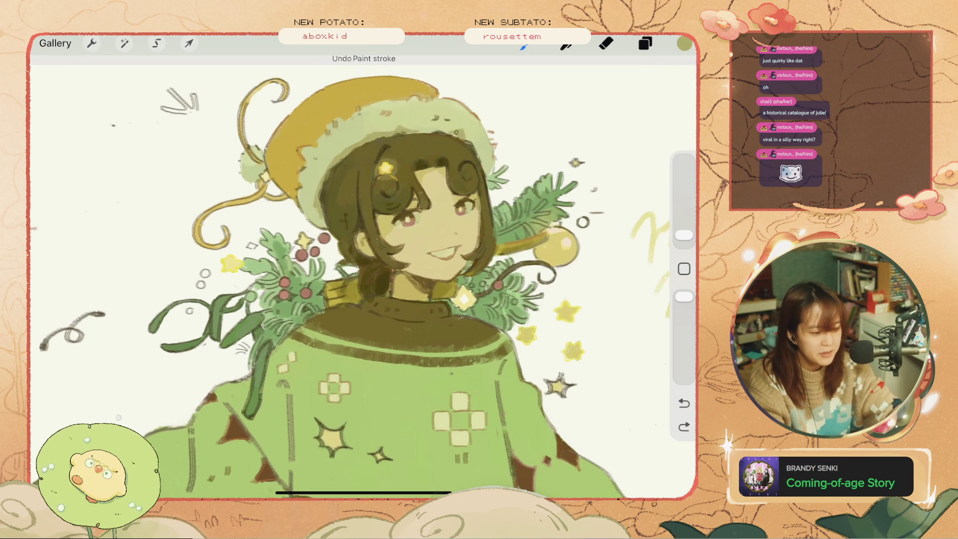